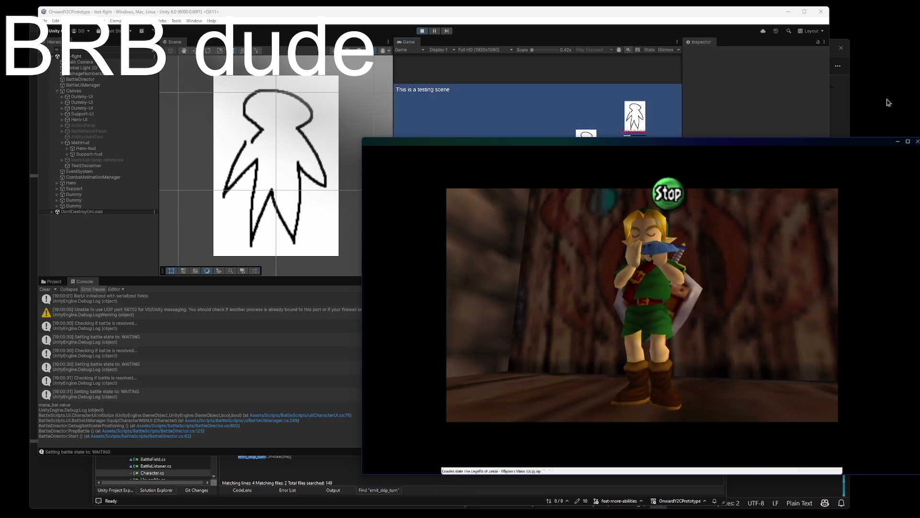
- Play C-down, A, C-right, C-down, A, C-right on the ocarina, accept slowing time, and head out
key(k)
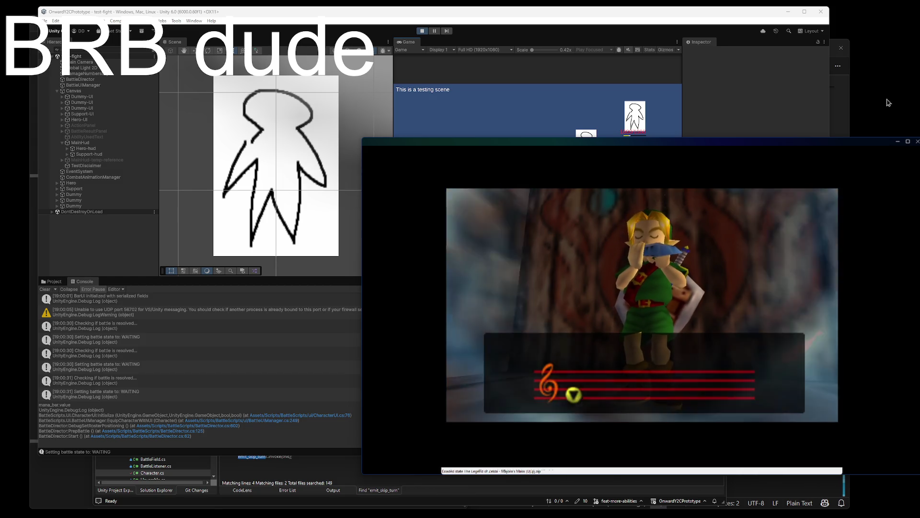
key(x)
key(l)
key(k)
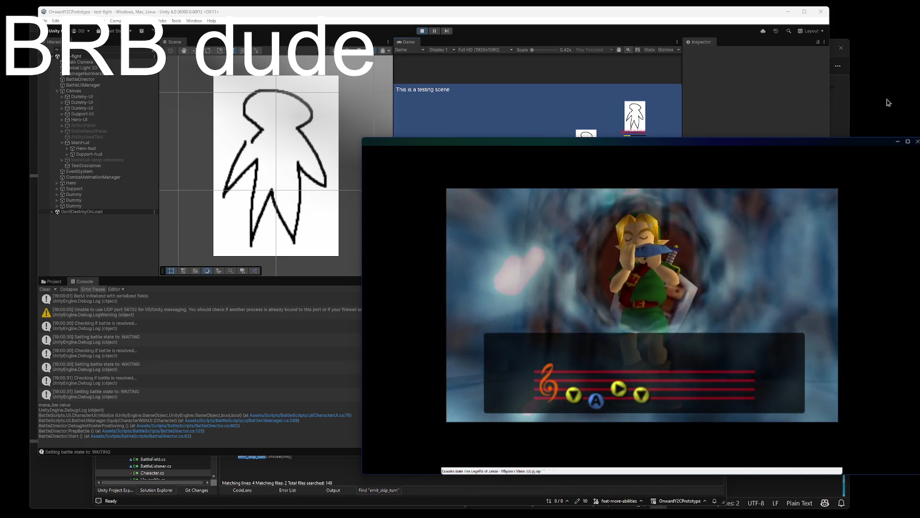
key(x)
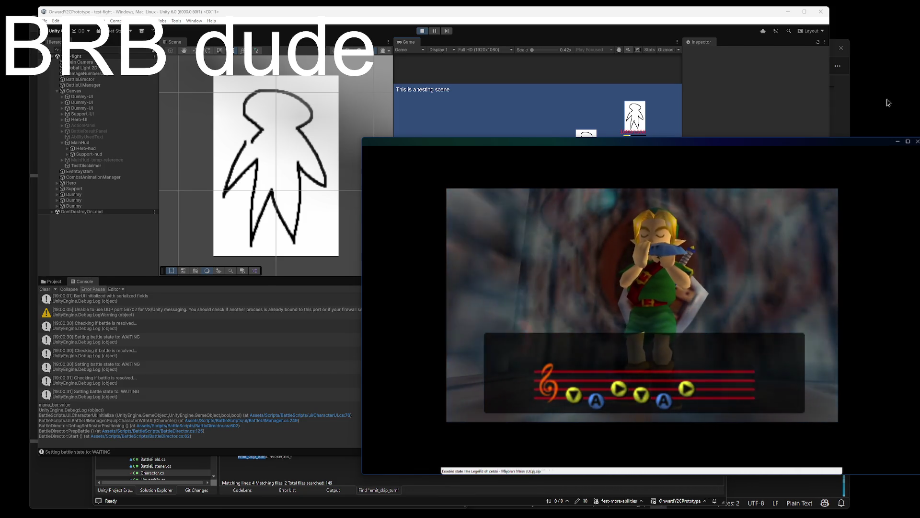
key(l)
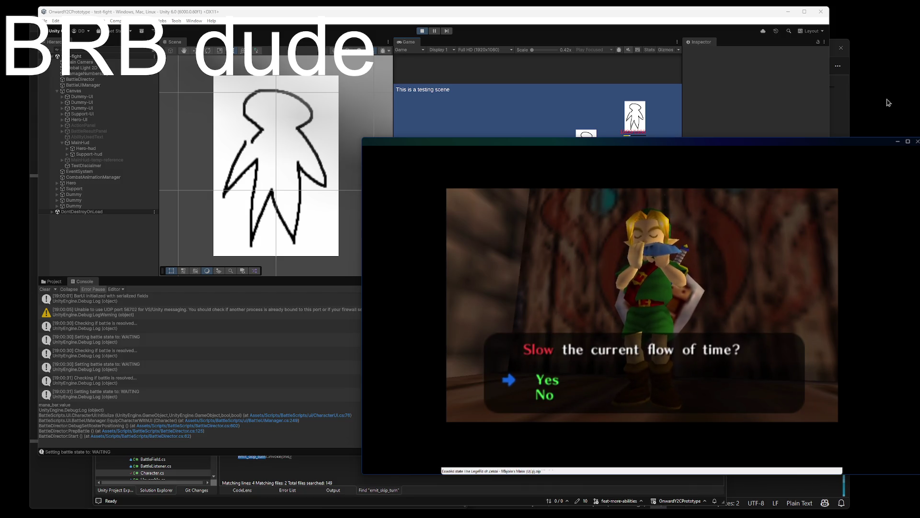
key(x)
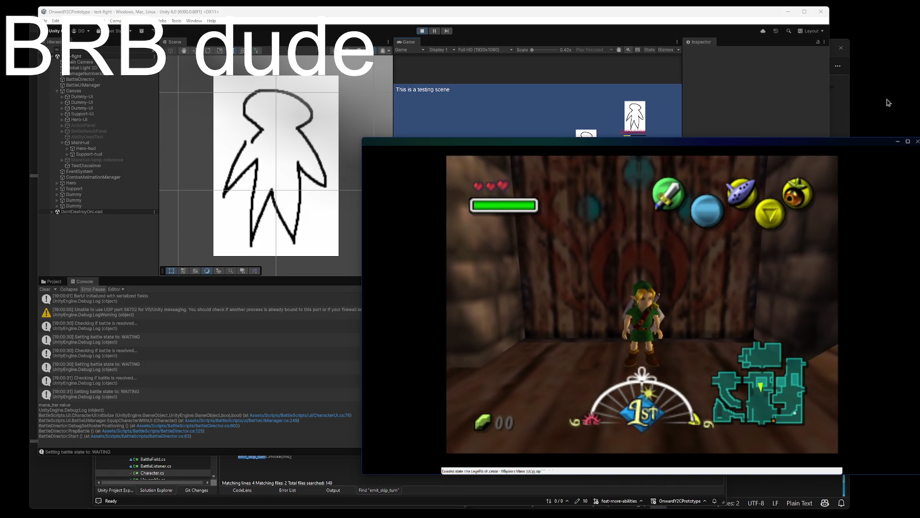
key(Left)
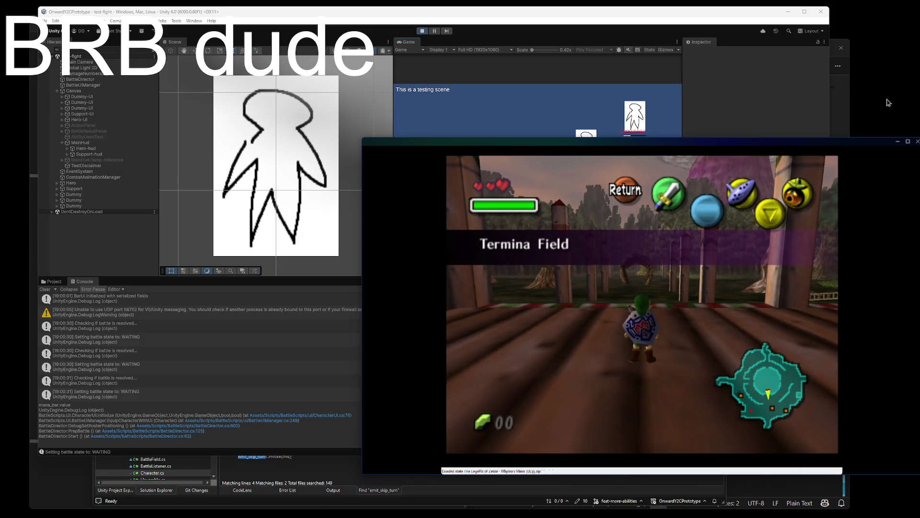
- Page through the Masks, Quest Status and Map screens, then run Link toward the log arch
key(Return)
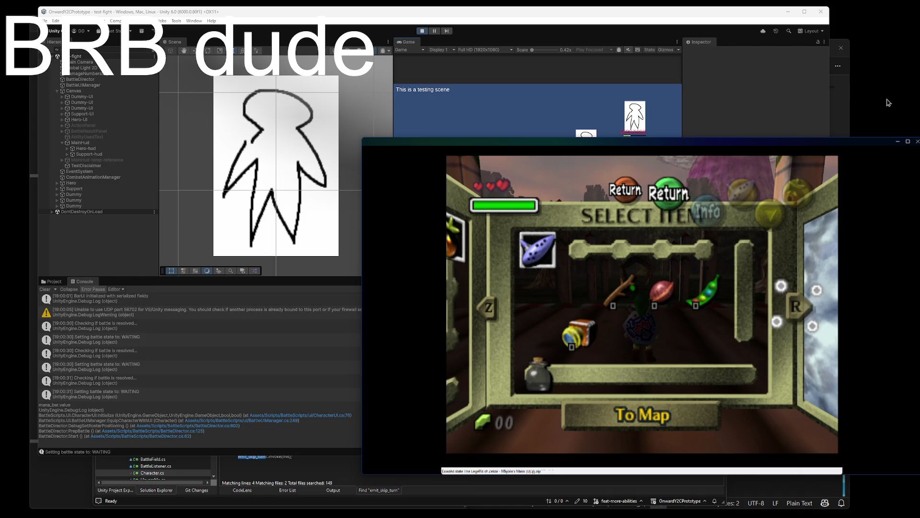
key(z)
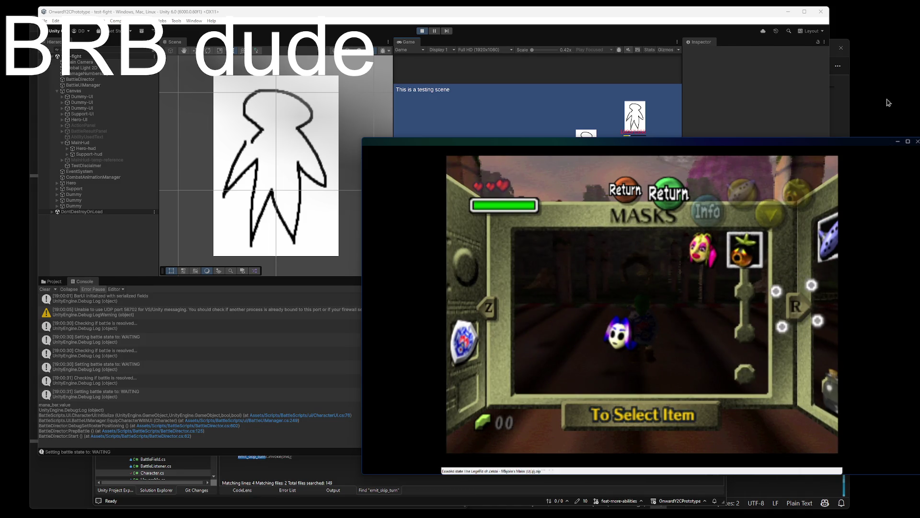
key(z)
key(z)
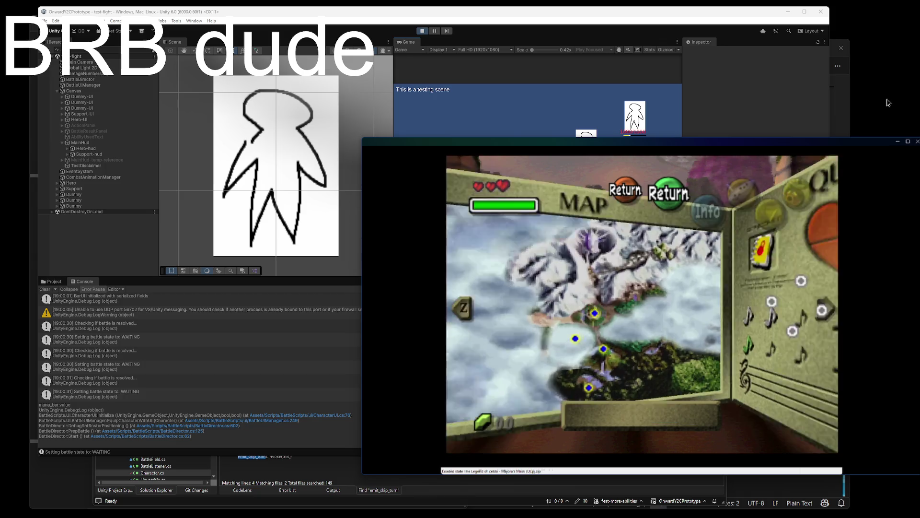
key(z)
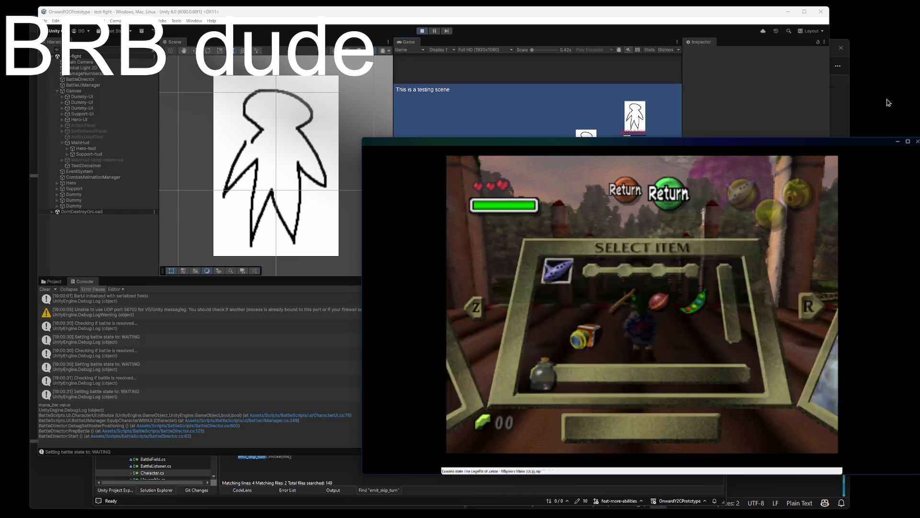
key(Return)
key(Up)
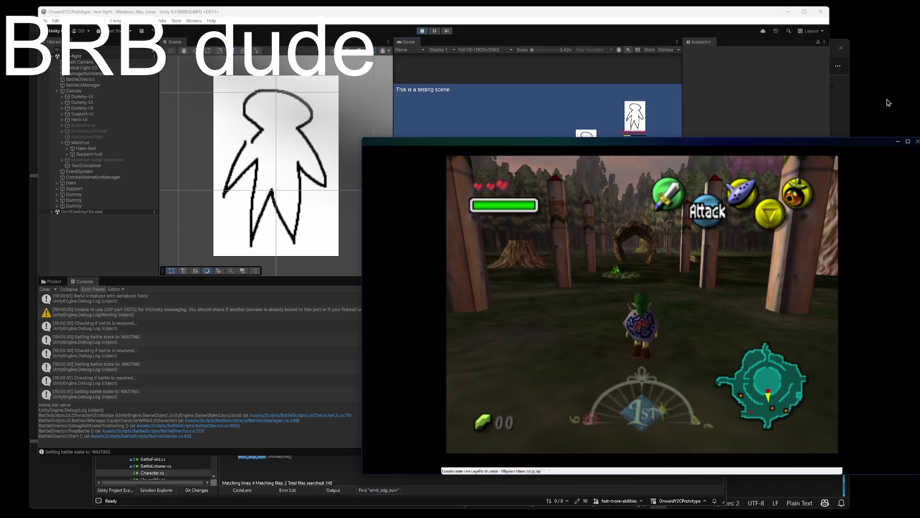
key(Left)
key(Left)
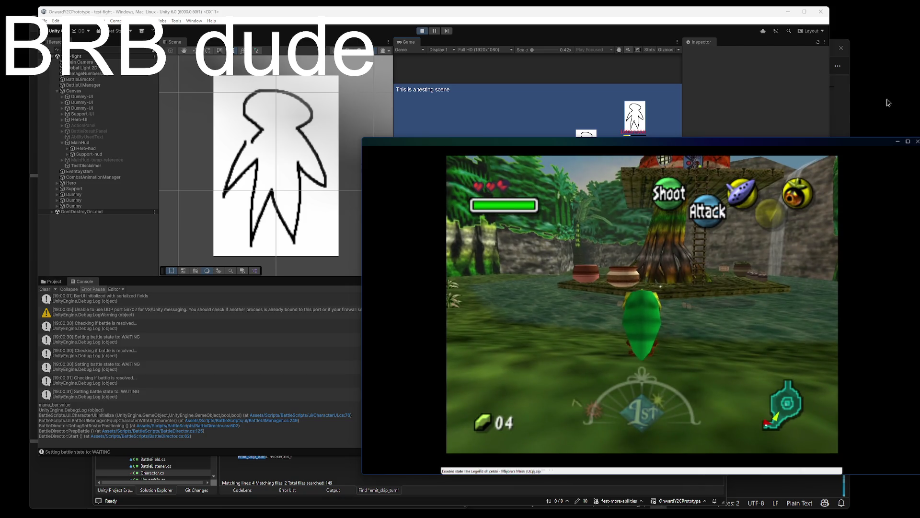
- Highlight the Empty Bottle in the item menu, then hop Deku Link onto the water
key(Return)
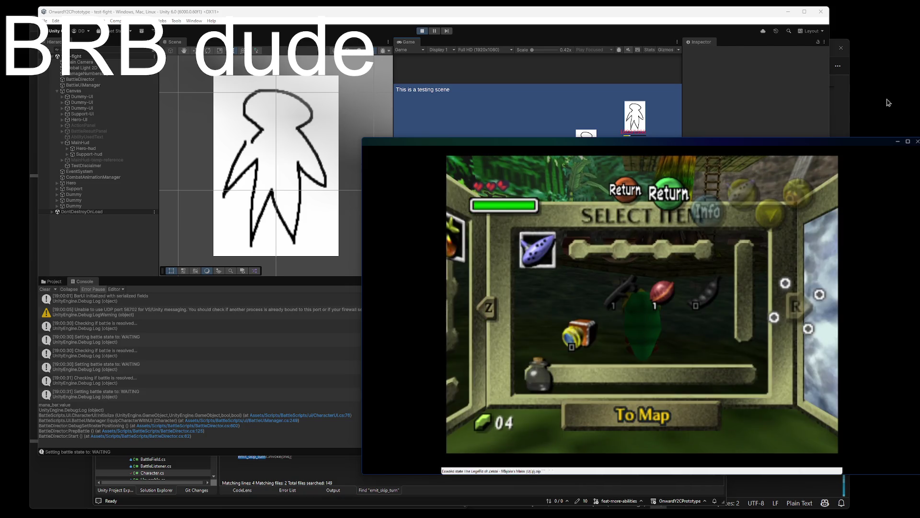
key(Down)
key(Down)
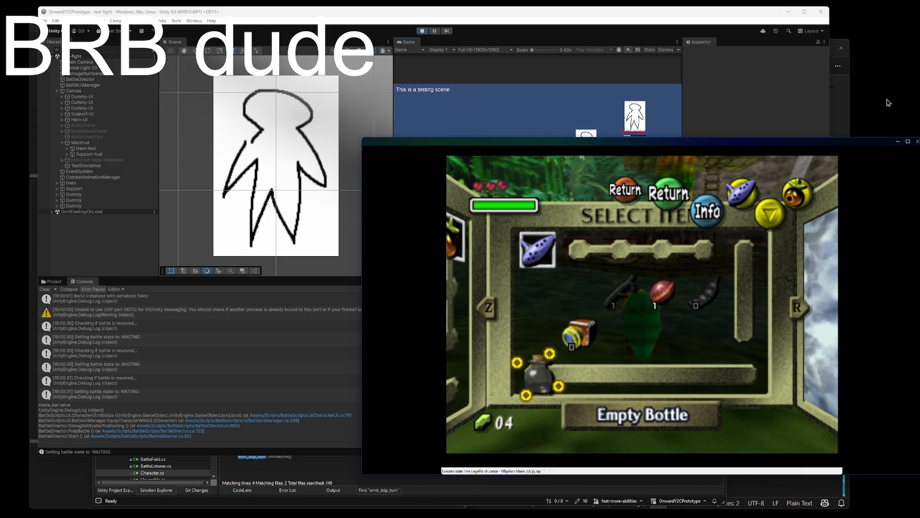
key(Return)
key(Up)
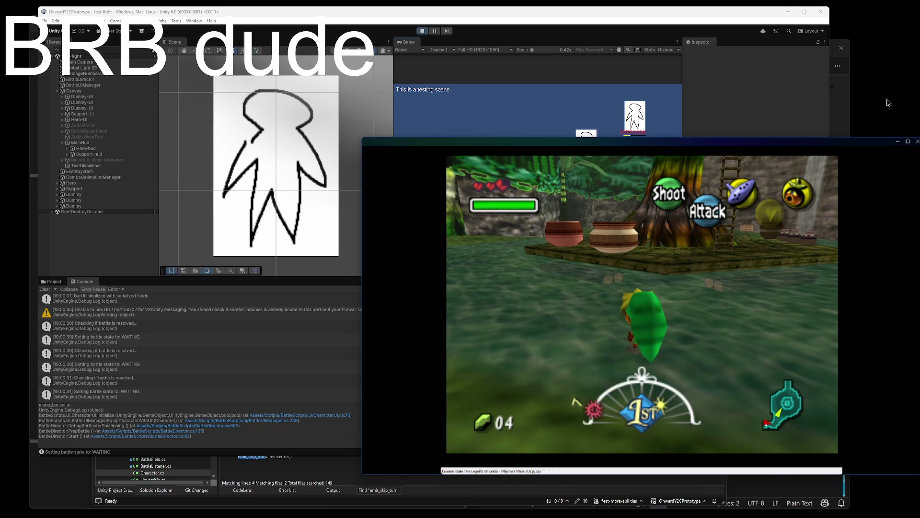
- Reopen and close the item menu, then keep hopping Deku Link leftward across the swamp
key(Return)
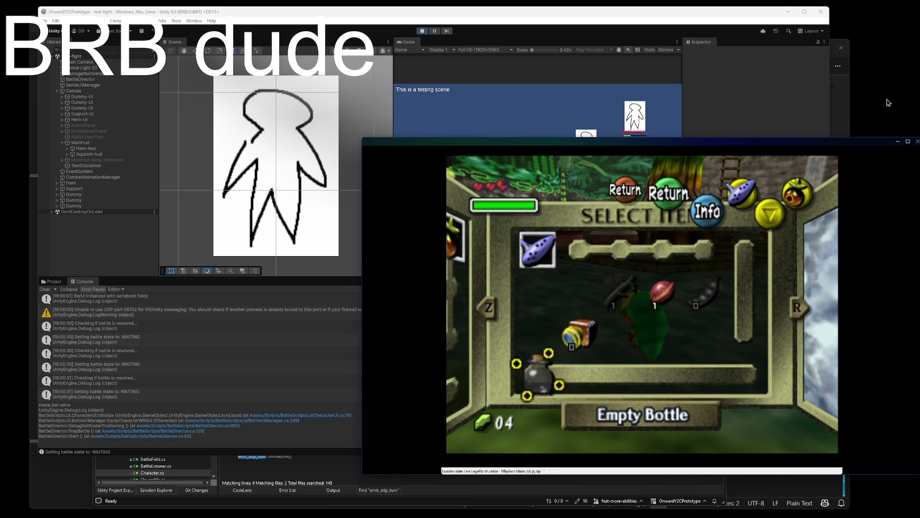
key(Return)
key(Up)
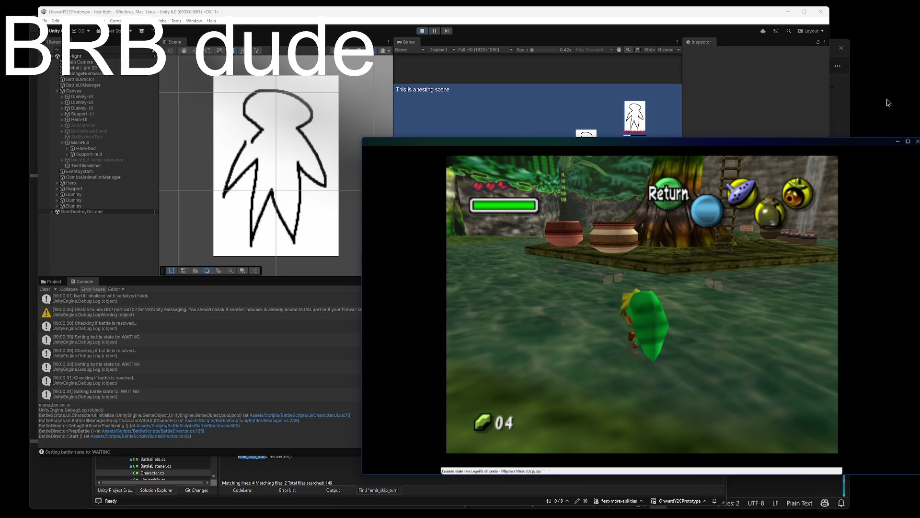
key(Left)
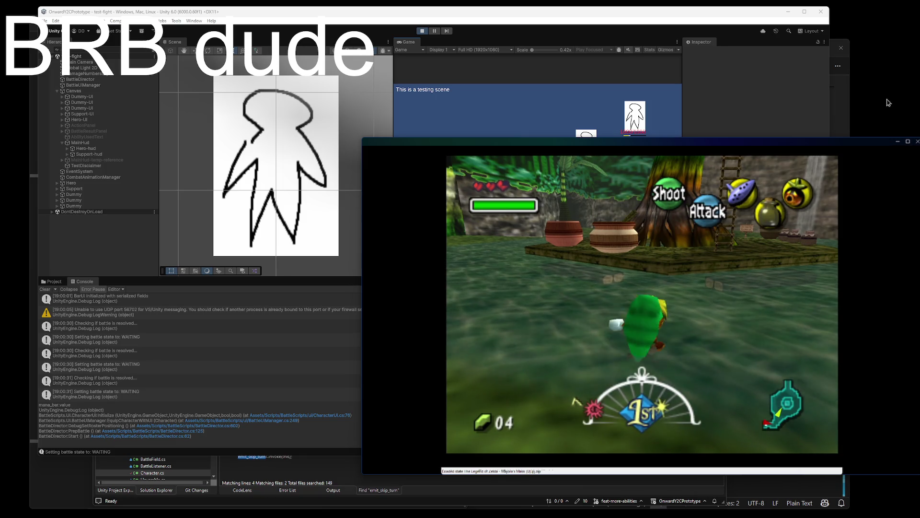
key(Left)
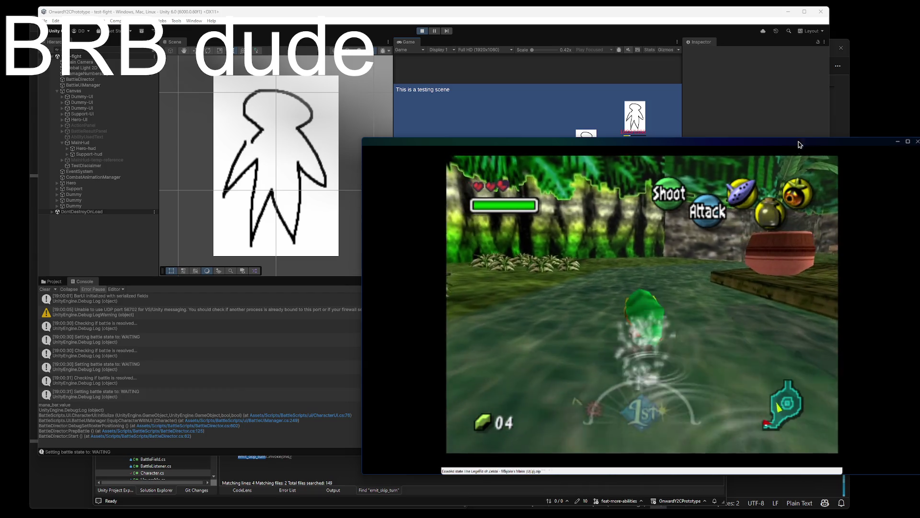
mouse_move(874, 174)
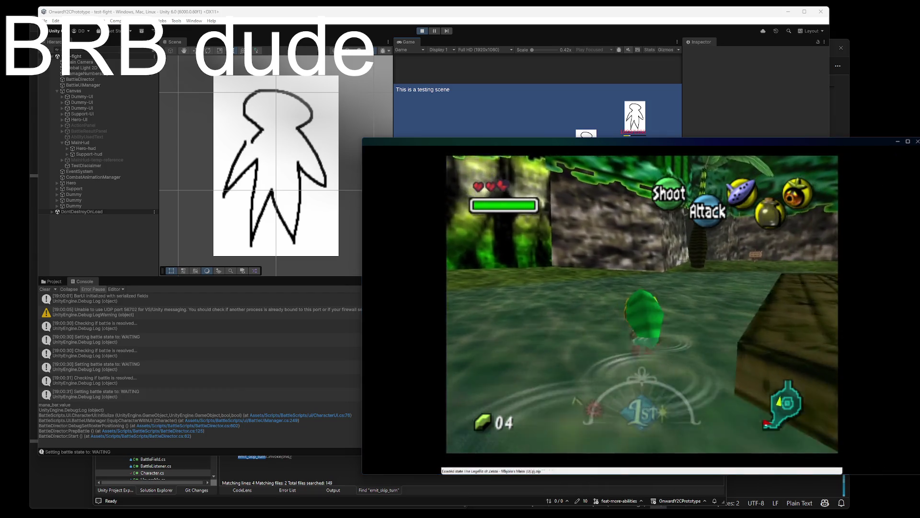
key(super+Tab)
key(Escape)
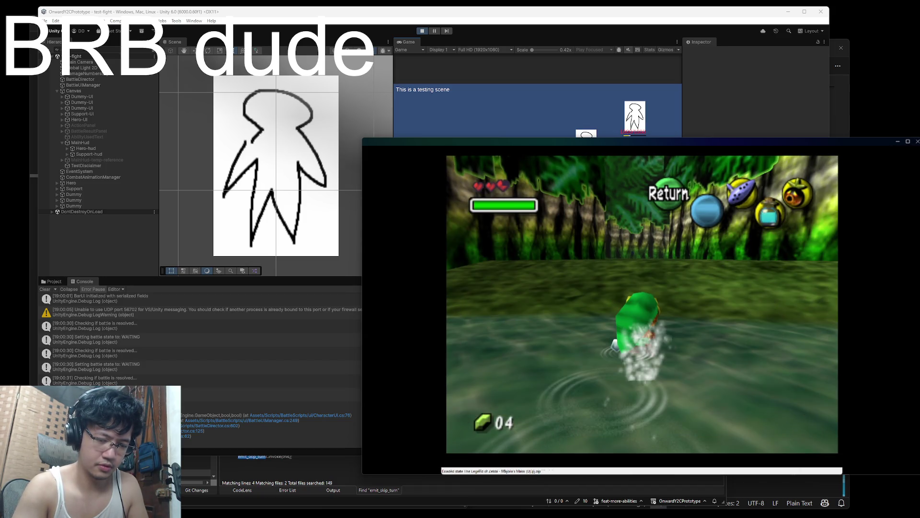
- Check the filled bottle in the item menu and resume play toward the cutscene
key(Return)
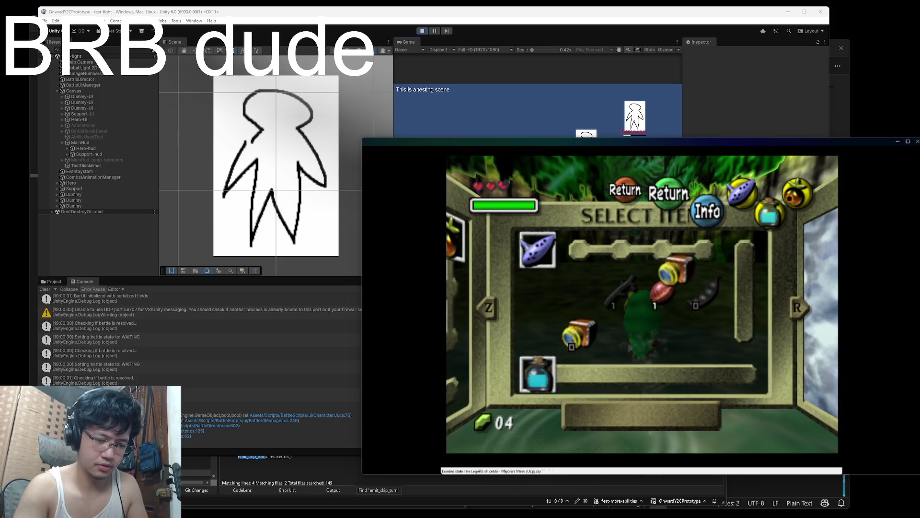
key(Return)
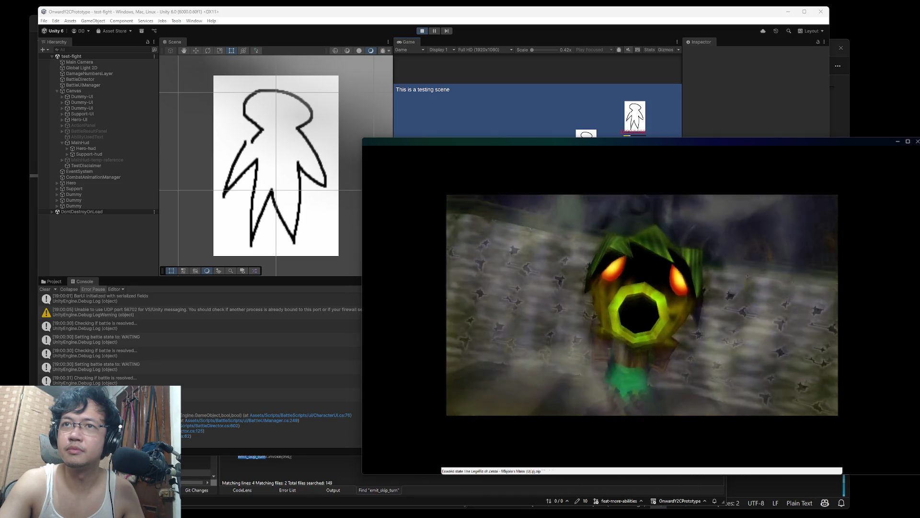
- Load the save state and talk through the shopkeeper, tutorial and challenger dialogs
key(F7)
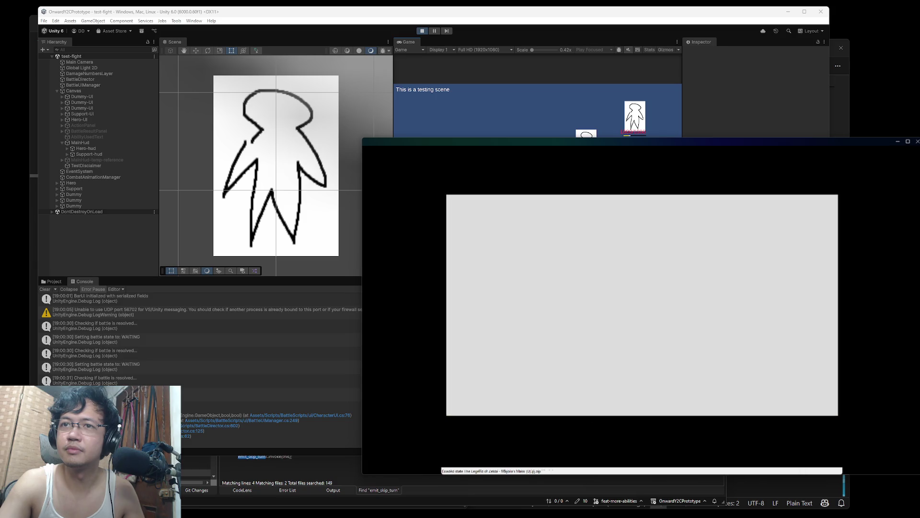
key(x)
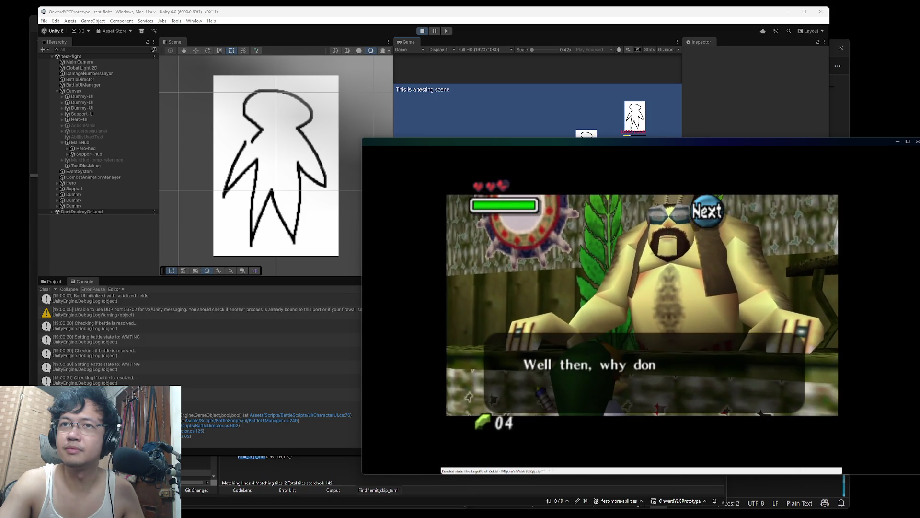
key(x)
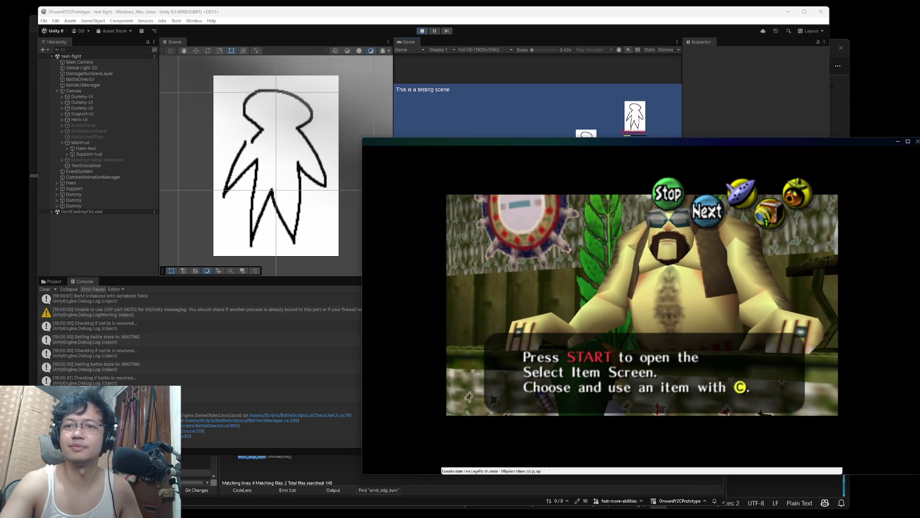
key(x)
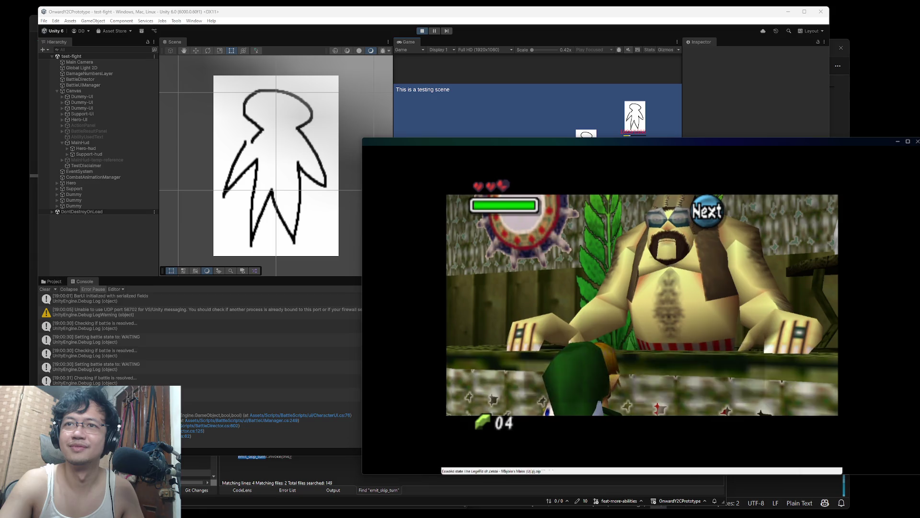
key(x)
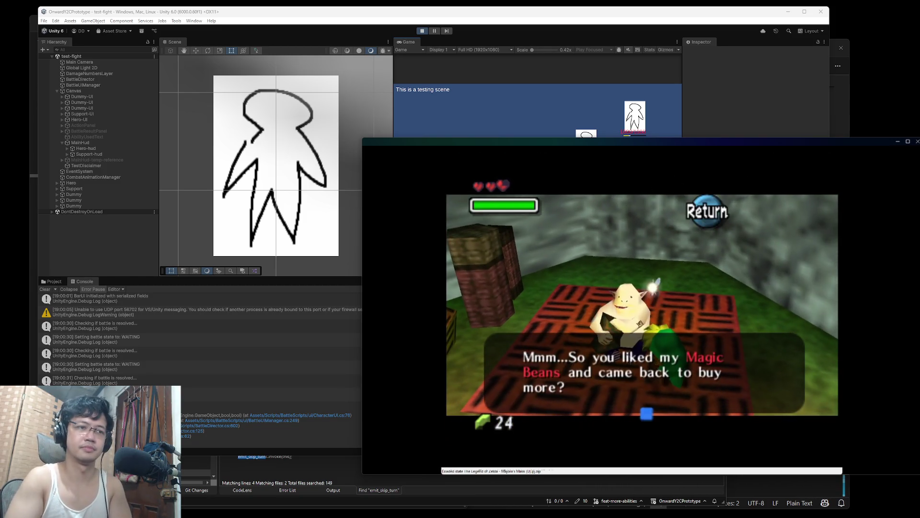
- Agree to buy the Magic Beans, dismiss the received message, and turn away from the seller
key(x)
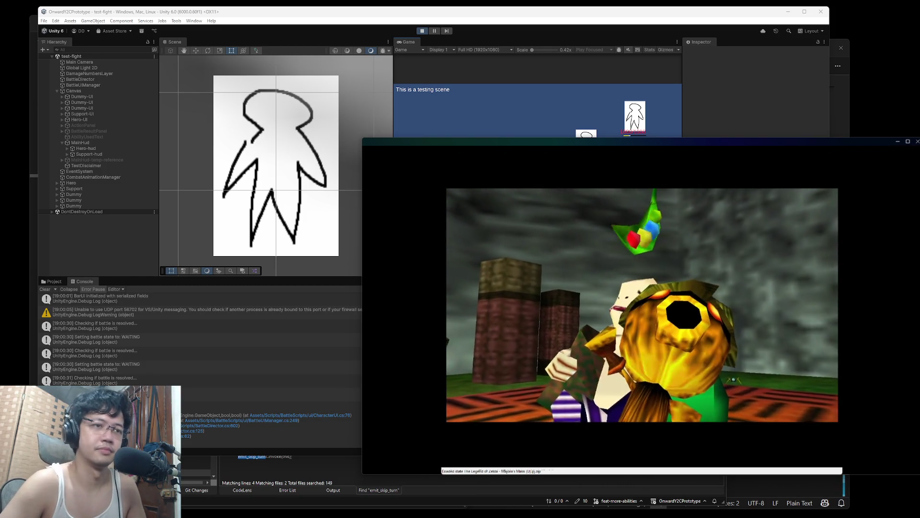
key(x)
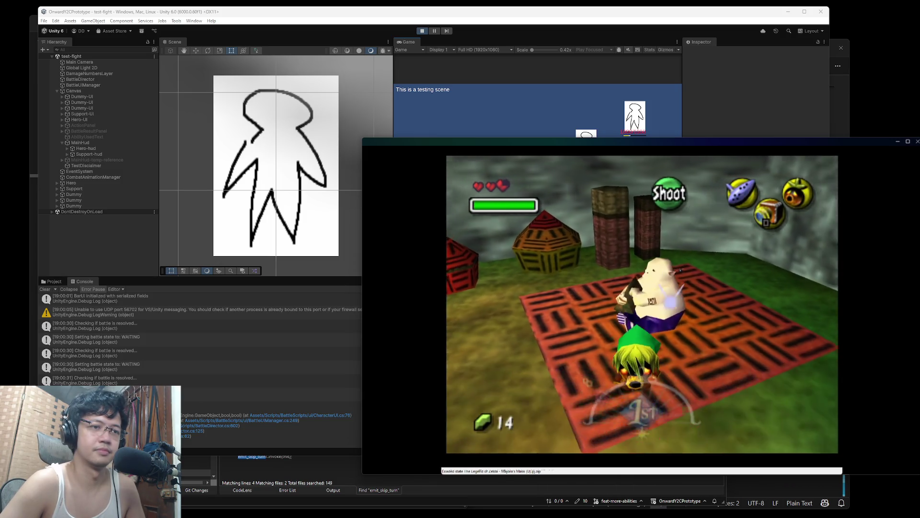
key(Left)
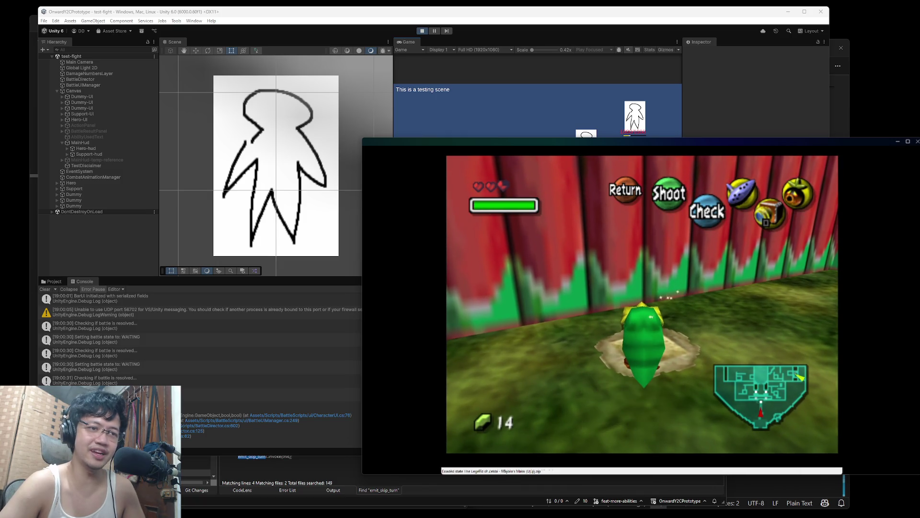
- Equip the Spring Water bottle to a C button and take off the Deku mask
key(Left)
key(Down)
key(Left)
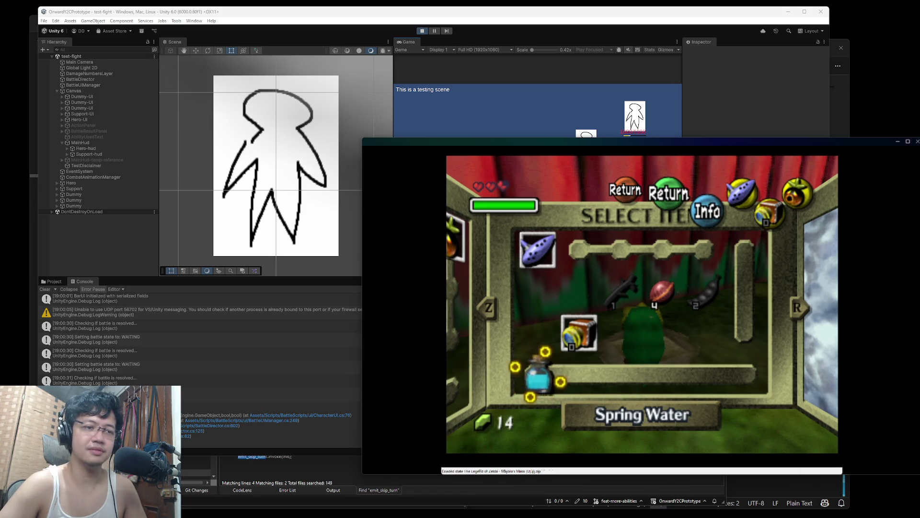
key(j)
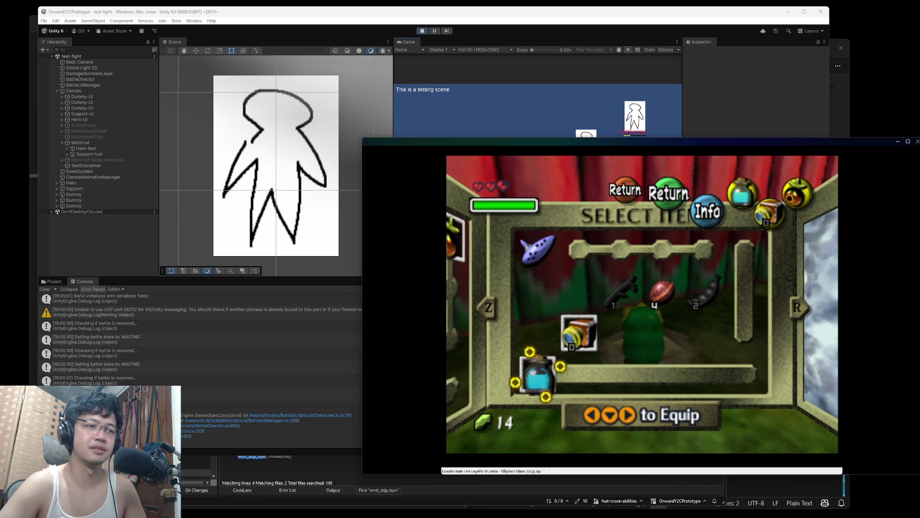
key(Return)
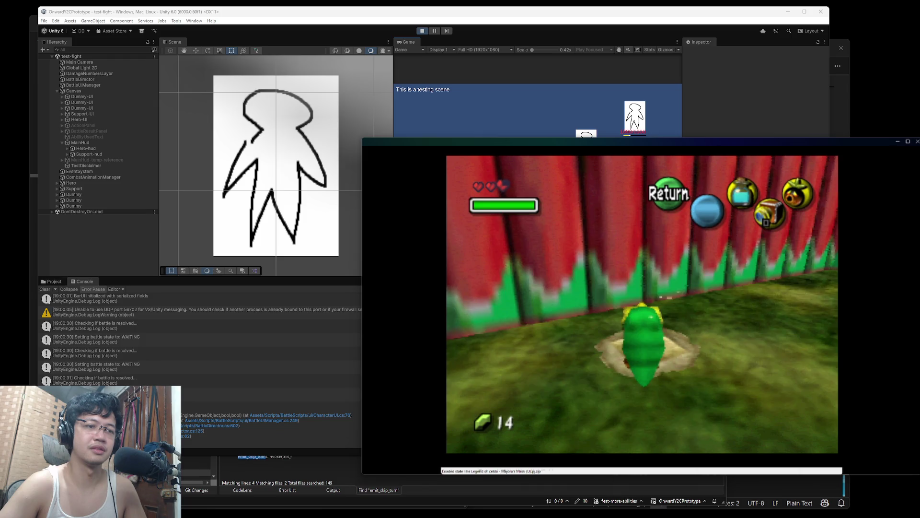
key(l)
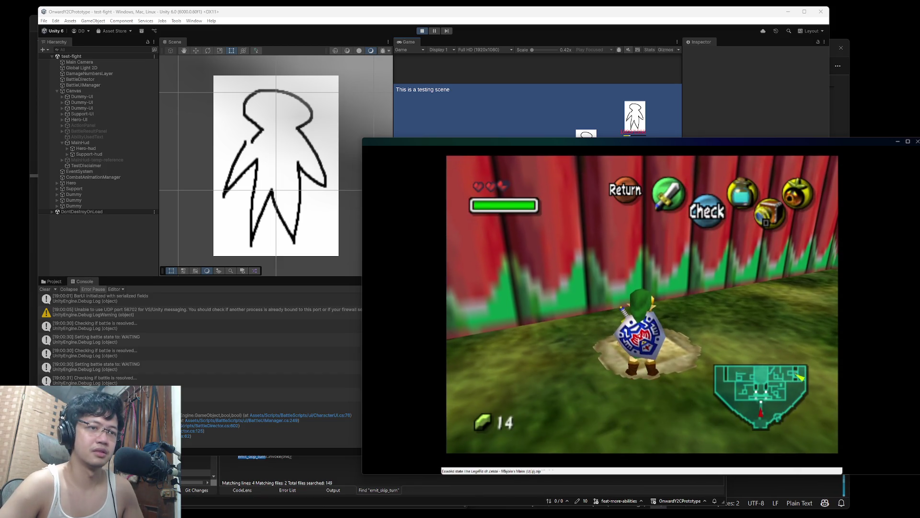
- Equip the Magic Beans and plant one in the soft soil patch
key(Return)
key(Right)
key(Right)
key(Up)
key(Up)
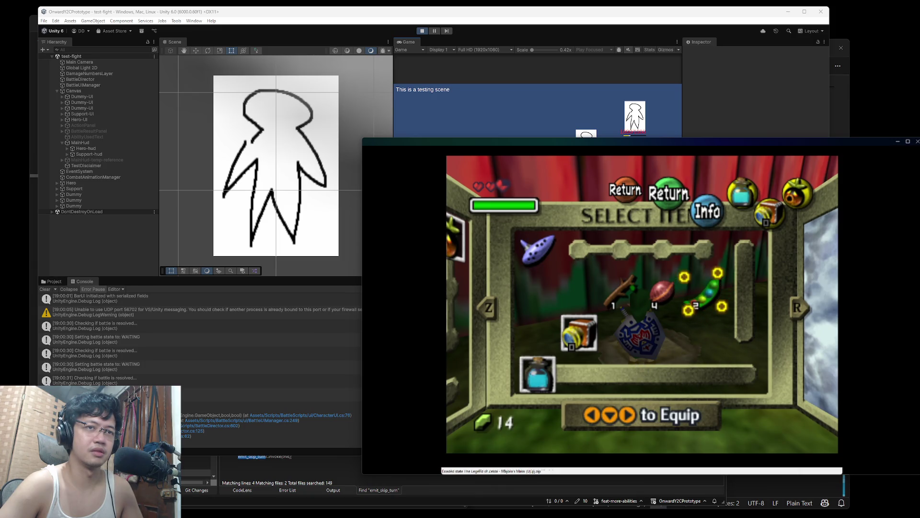
key(l)
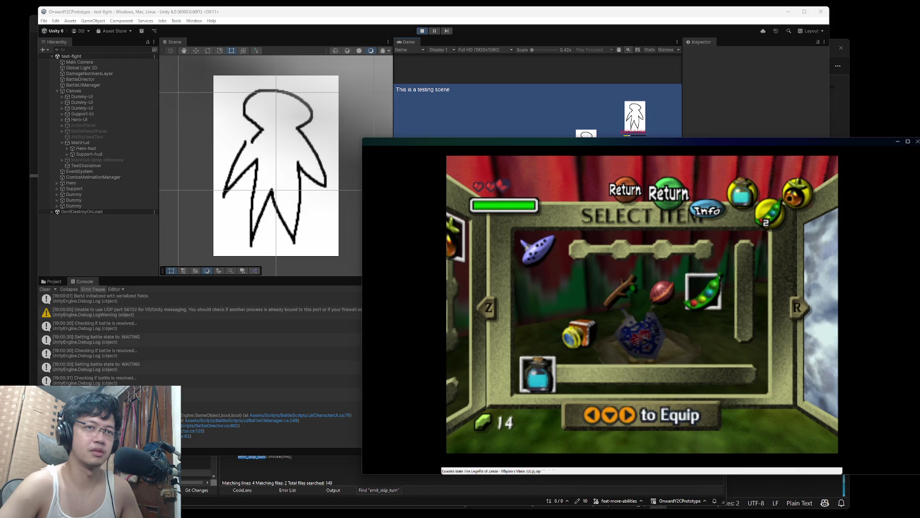
key(Return)
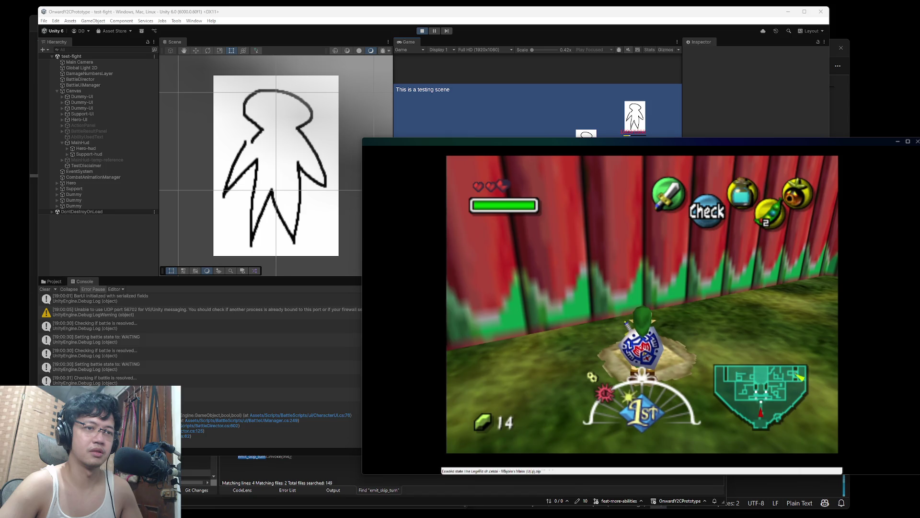
key(l)
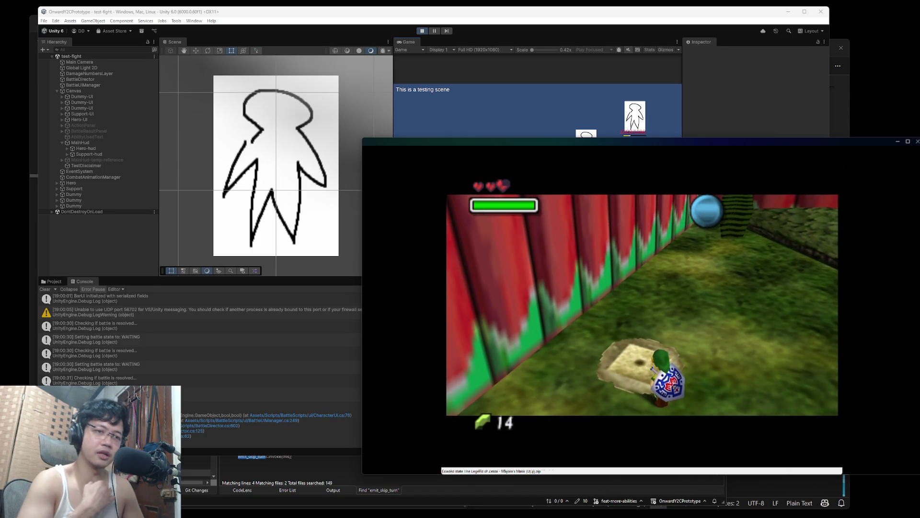
mouse_move(822, 231)
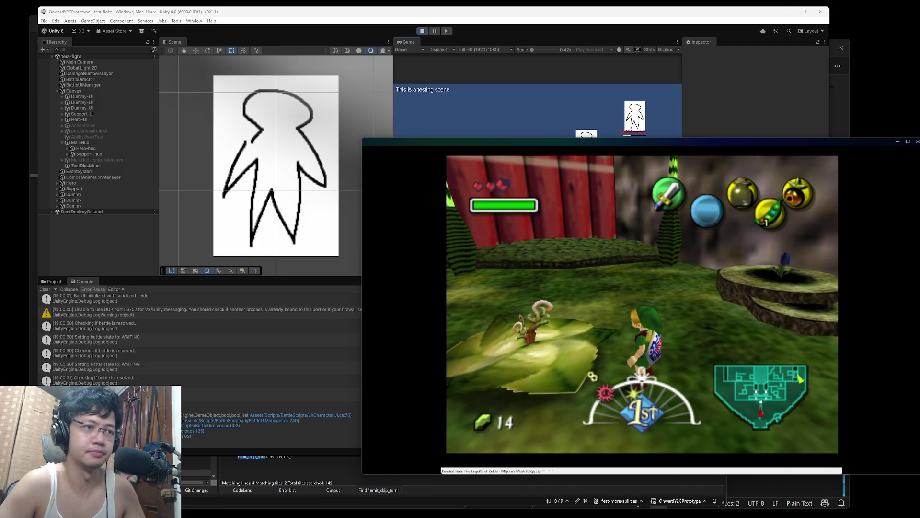
- Assign the Ocarina of Time to a C button in the pause menu
key(Return)
key(Left)
key(Left)
key(Up)
key(Left)
key(Left)
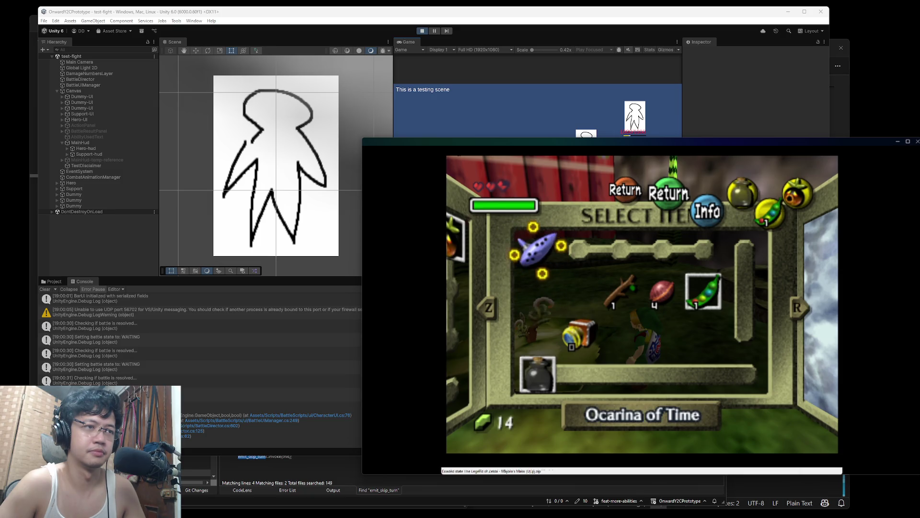
key(j)
key(Right)
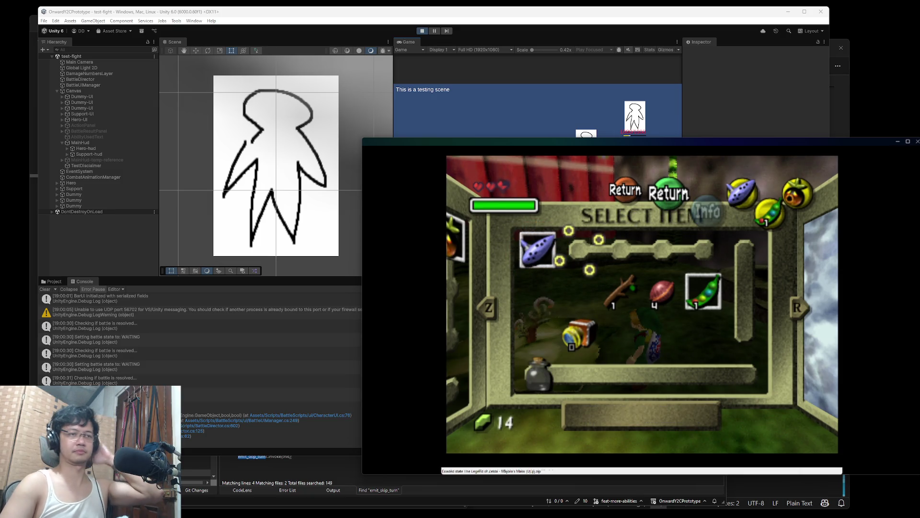
key(Down)
key(Down)
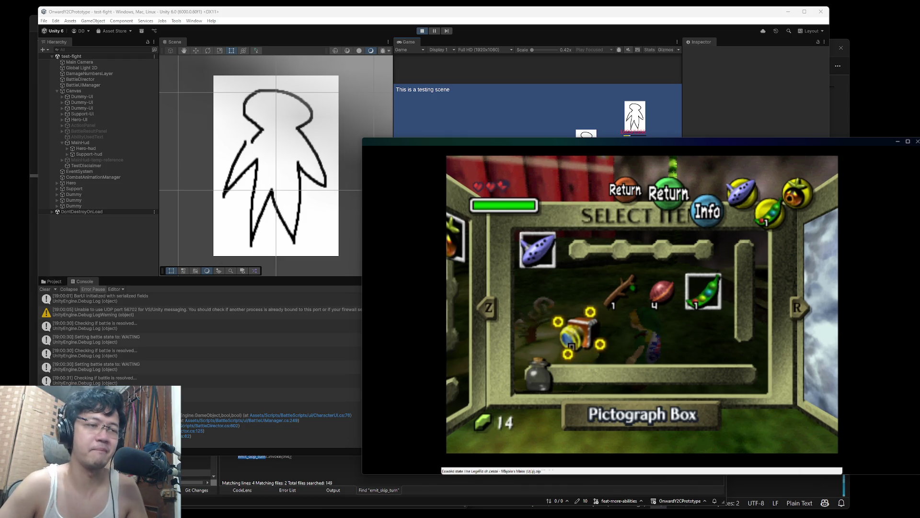
- Equip the Great Fairy's Mask from the Masks page and resume play behind Link
key(Left)
key(Left)
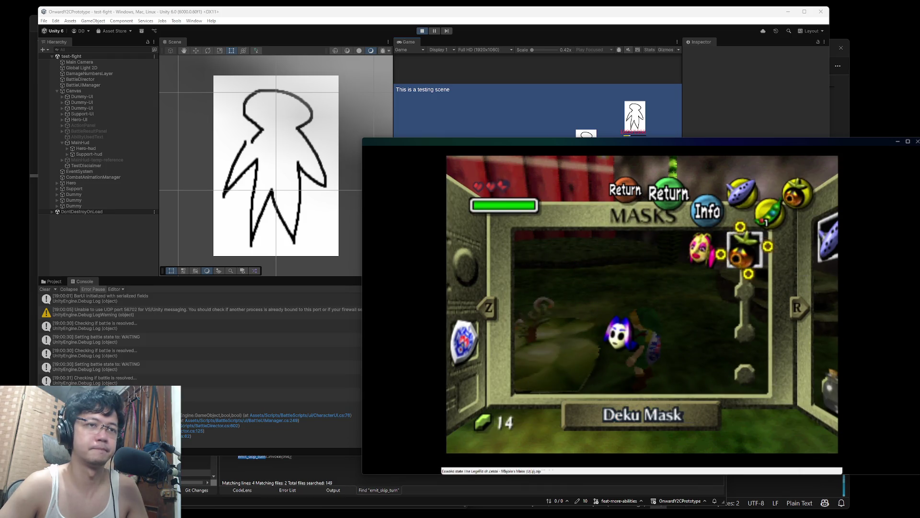
key(Left)
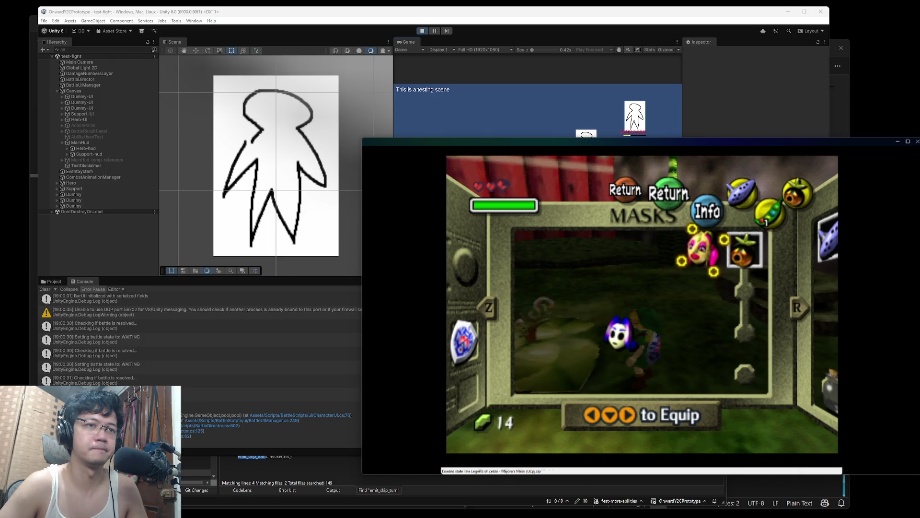
key(k)
key(Return)
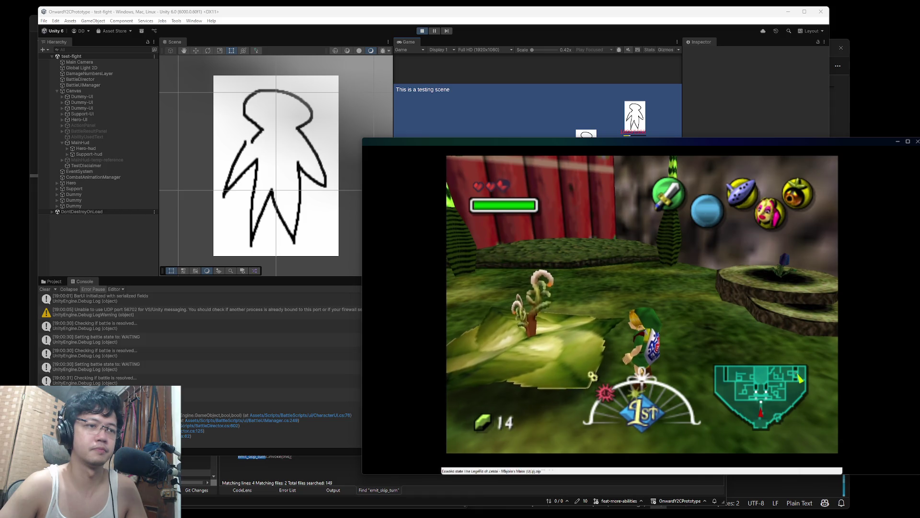
key(z)
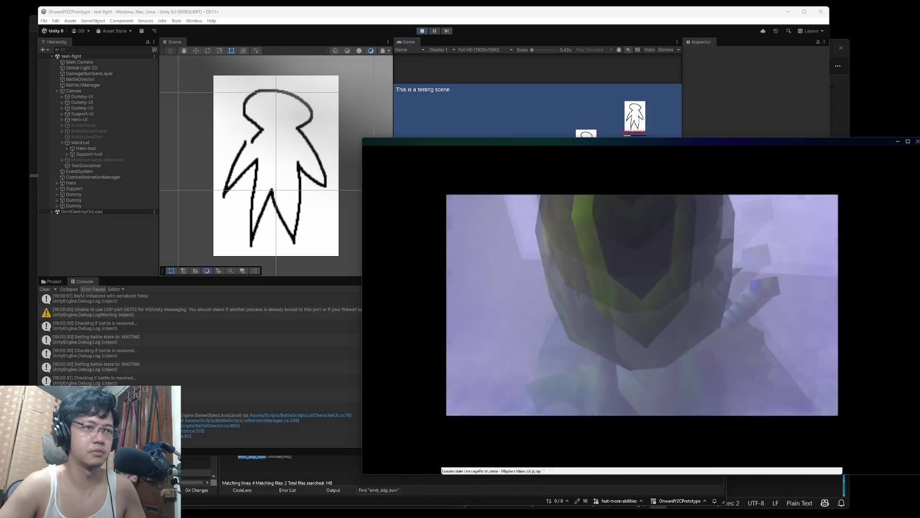
- Load the save state to get past the Skull Kid cutscene
key(F7)
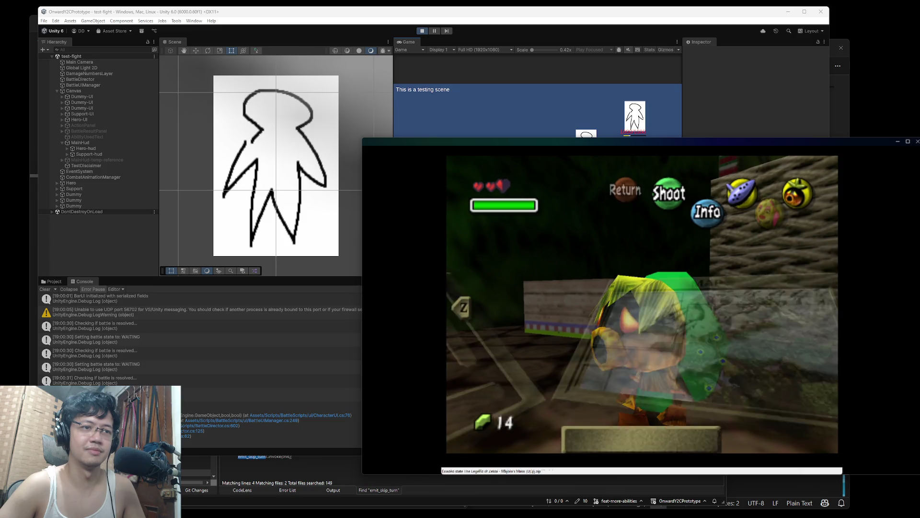
- Go to Quest Status in the pause menu and play back the Sonata of Awakening's notes
key(Return)
key(c)
key(Up)
key(Right)
key(x)
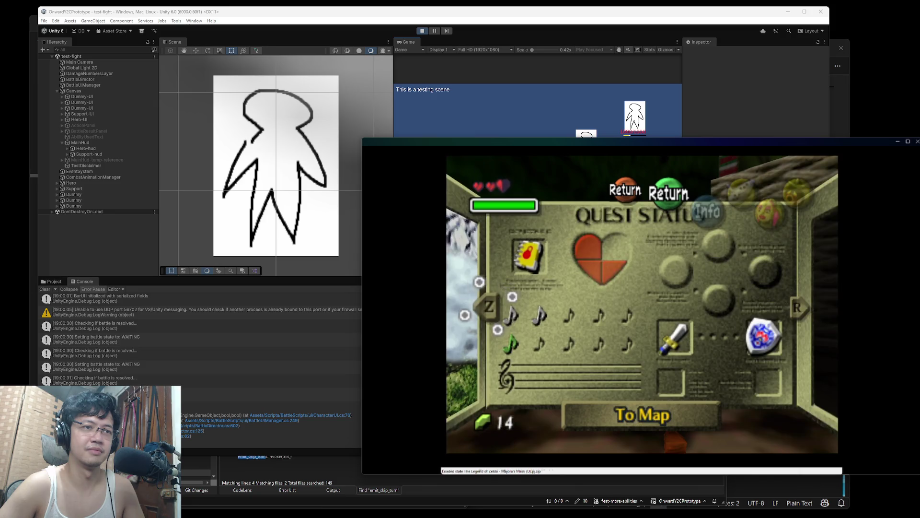
key(Right)
key(Down)
key(Down)
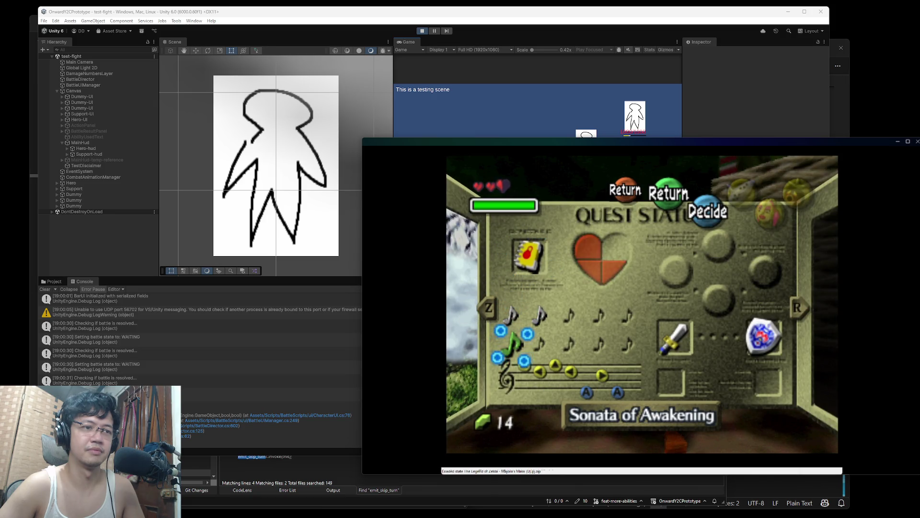
key(x)
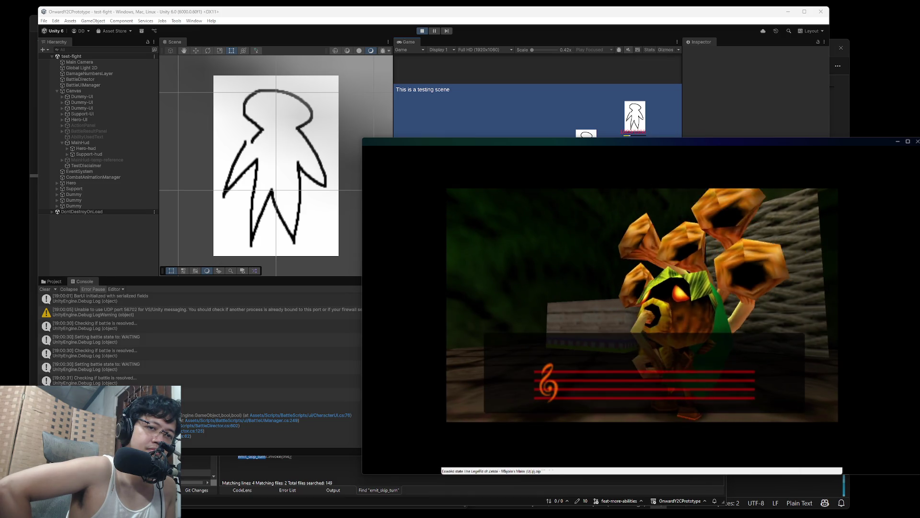
- Play the Sonata (C-up, C-left, C-up, C-left, A, C-right, A), walk forward, and remove the Deku mask
key(i)
key(j)
key(i)
key(j)
key(x)
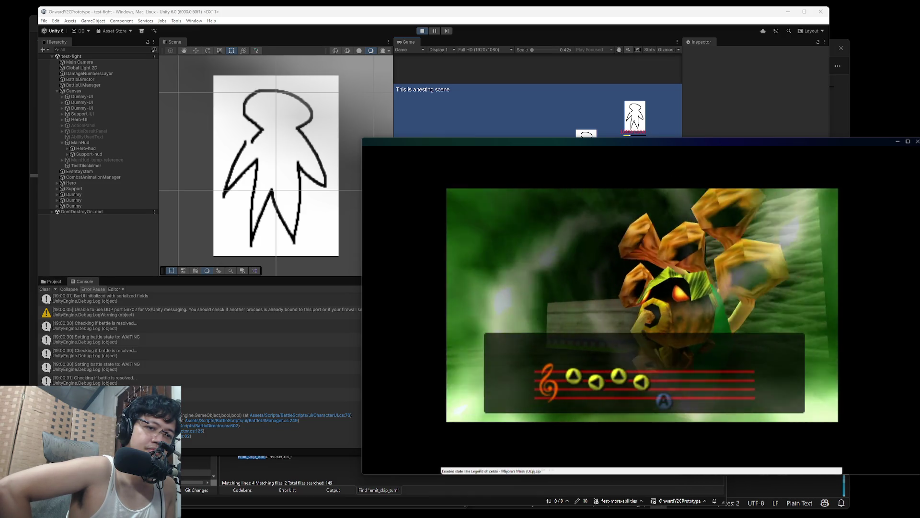
key(l)
key(x)
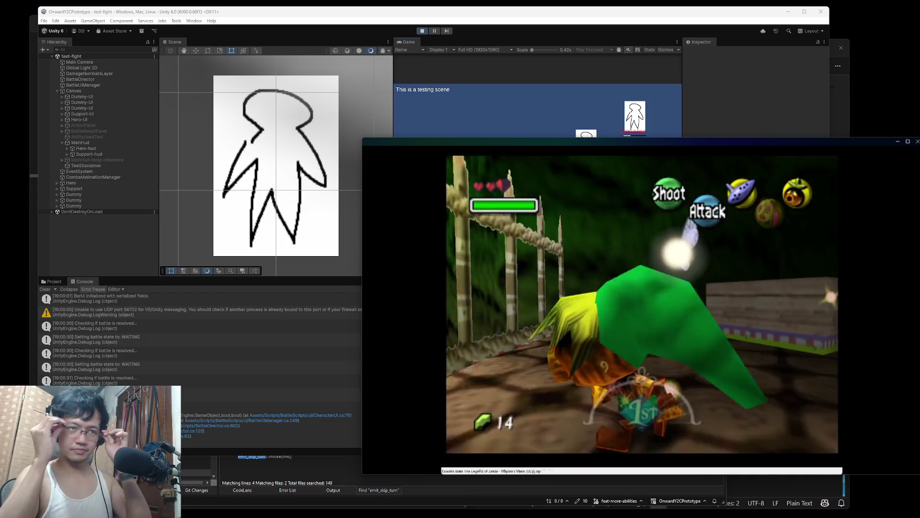
key(Right)
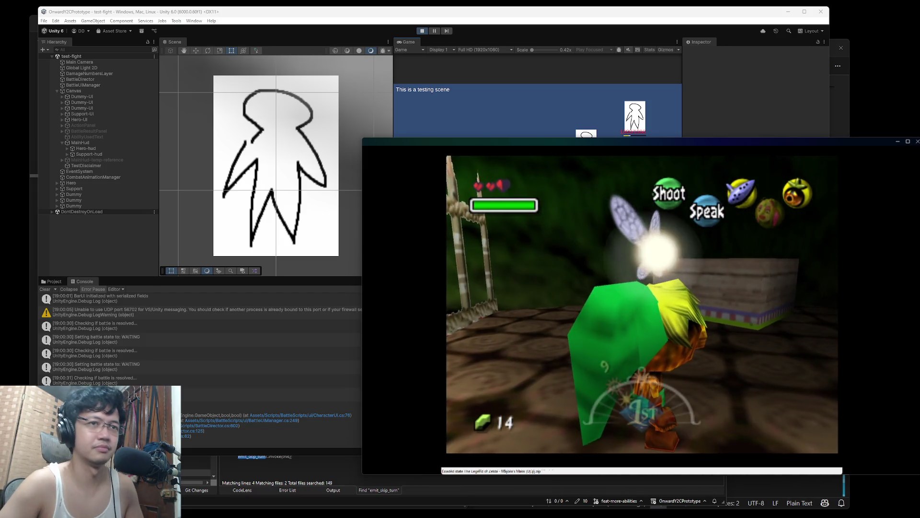
key(l)
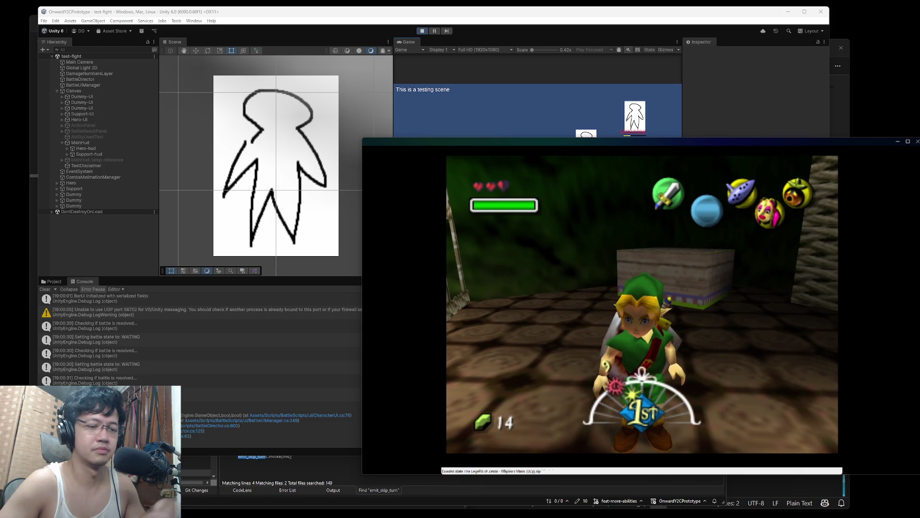
- Turn Link away from the camera, back toward it, then away again
key(Up)
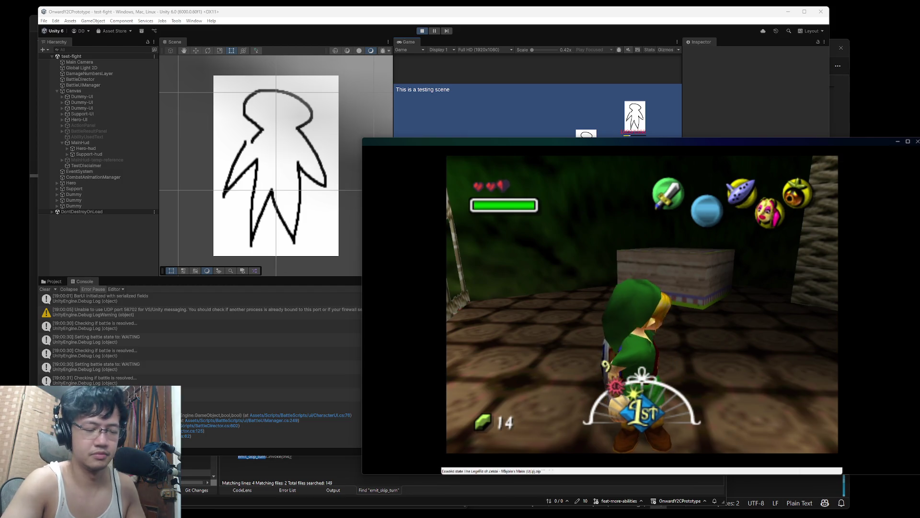
key(Down)
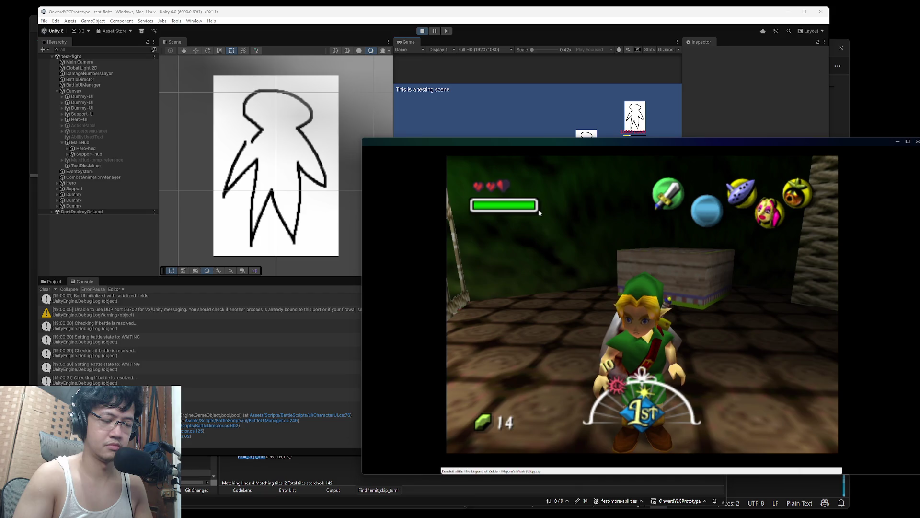
key(Up)
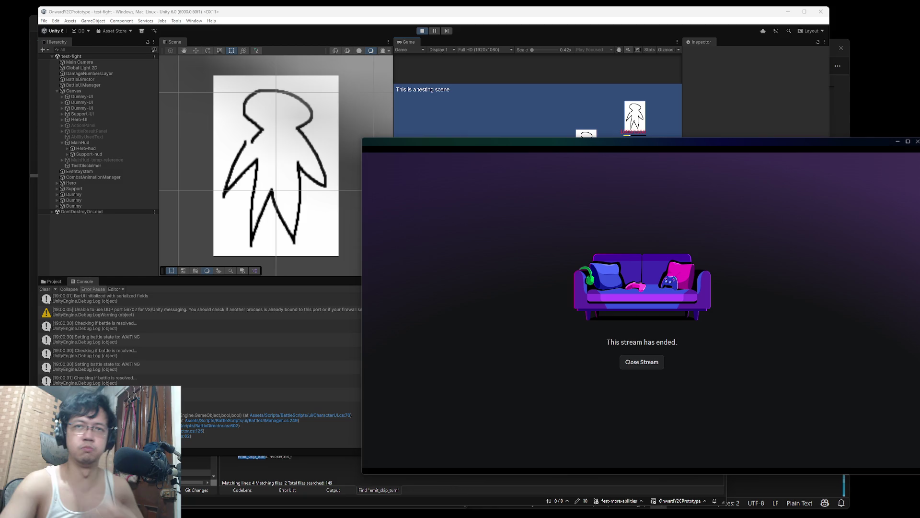
- Shrink the stream window and refocus Unity's running battle test so the ATTACK/SKILLS/DEFEND menu appears
mouse_move(364, 139)
mouse_down()
mouse_move(577, 355)
mouse_move(683, 333)
mouse_up()
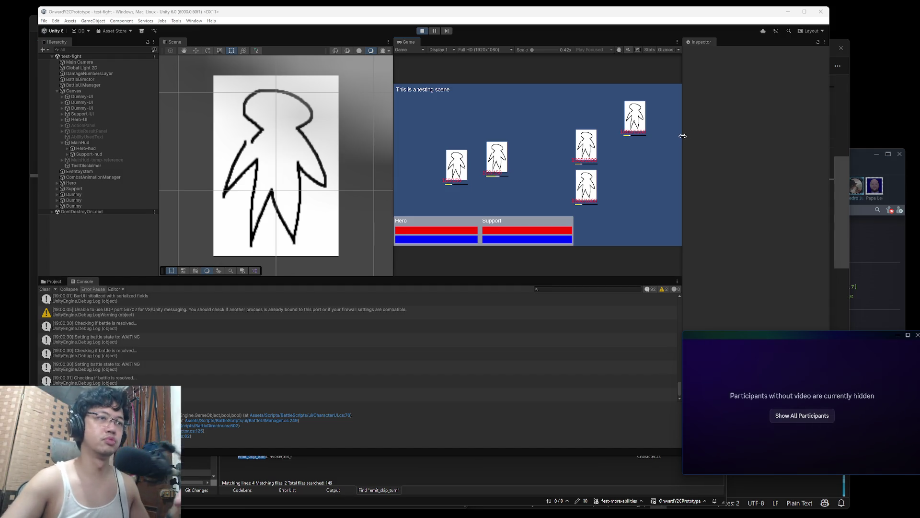
click(531, 152)
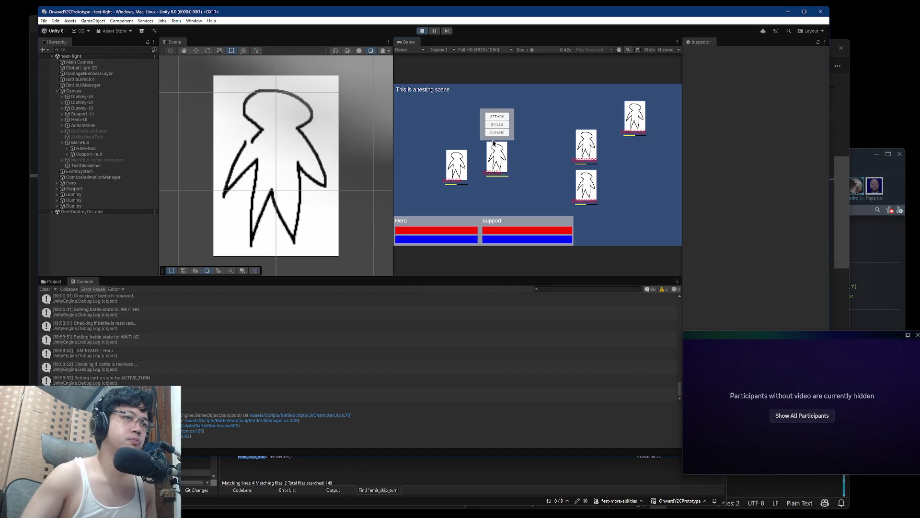
- Clear the console and hit an enemy dummy with a basic attack
click(43, 289)
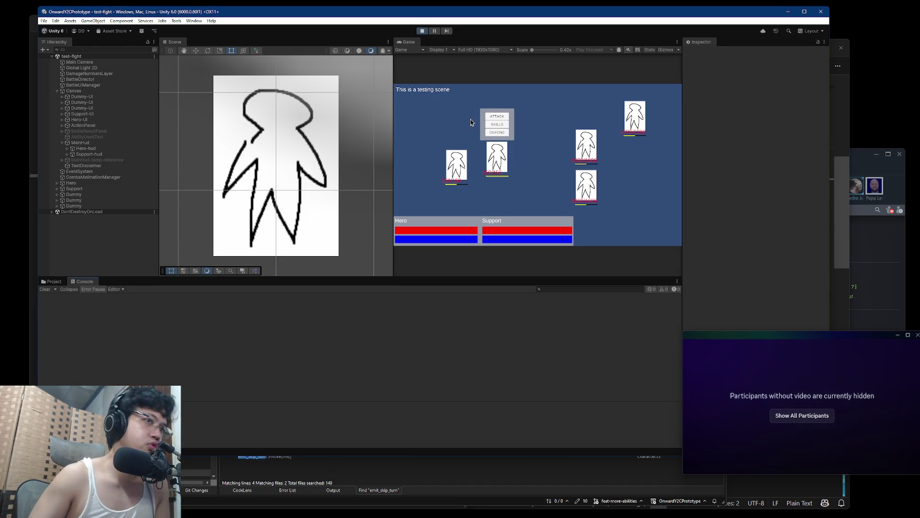
click(497, 124)
click(523, 147)
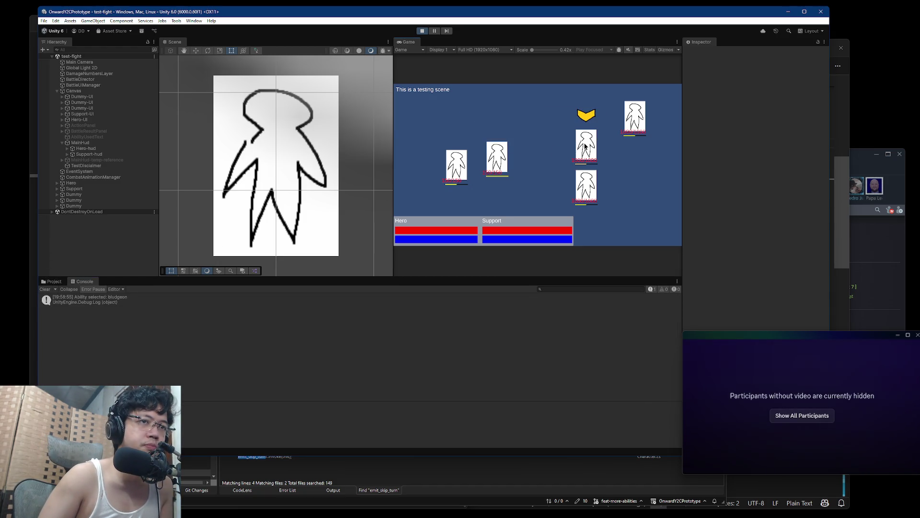
click(585, 146)
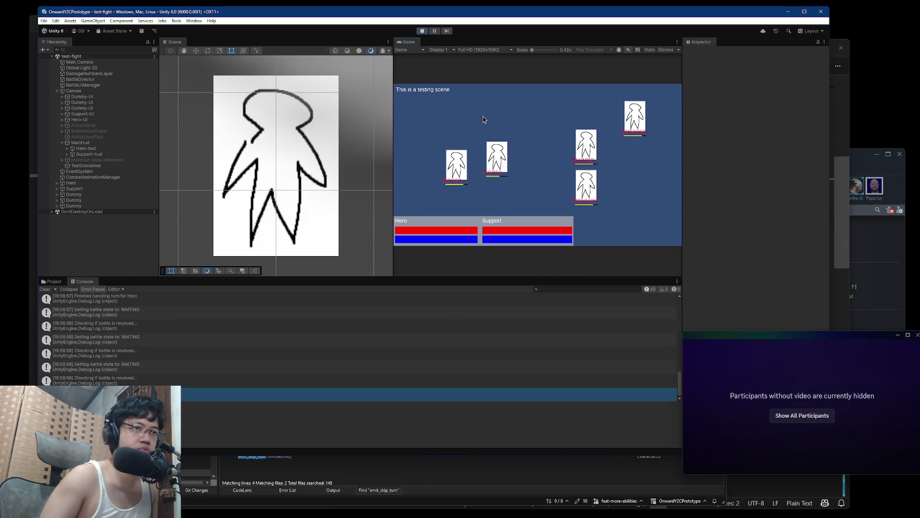
- Use a skill on the top-right dummy, then Poison, and stop play mode at Finish Battle
click(505, 126)
click(526, 146)
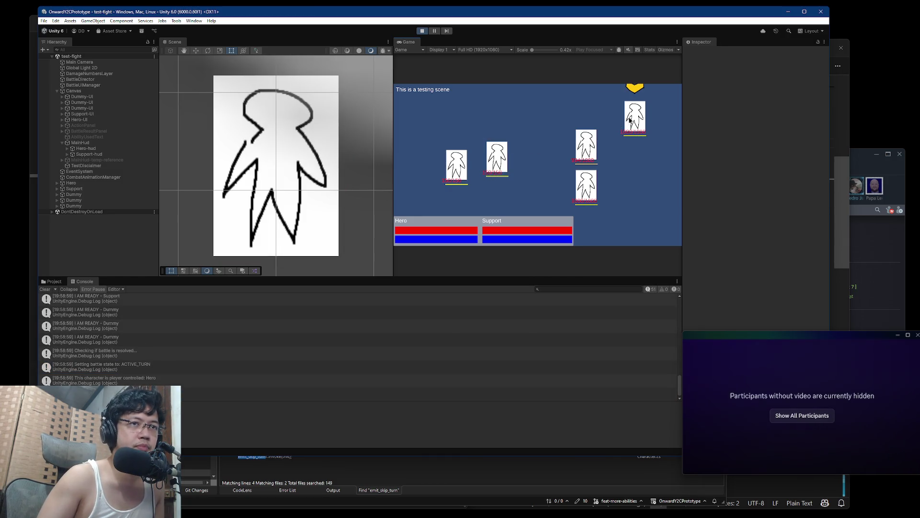
click(622, 124)
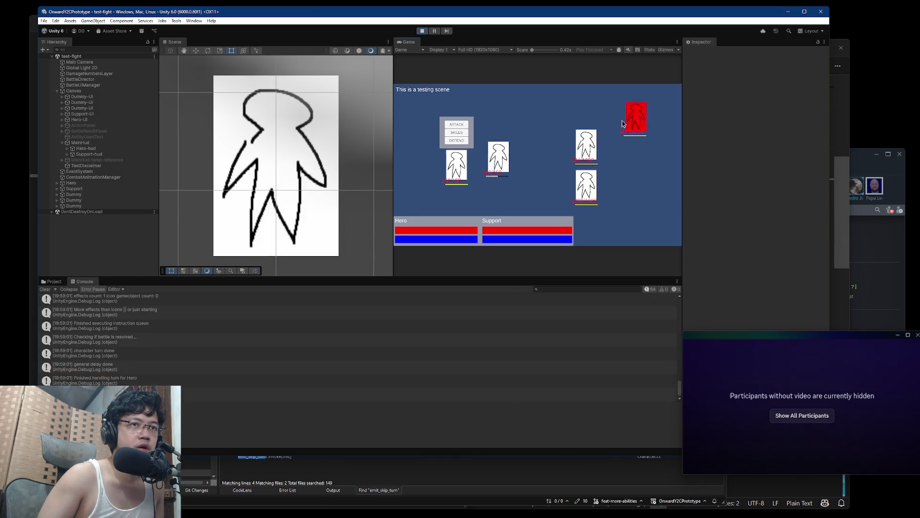
click(45, 289)
click(456, 132)
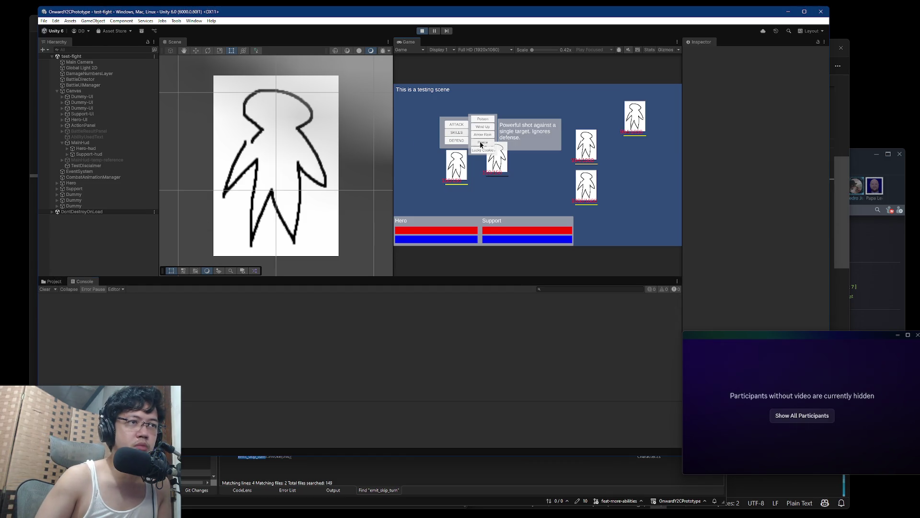
click(484, 119)
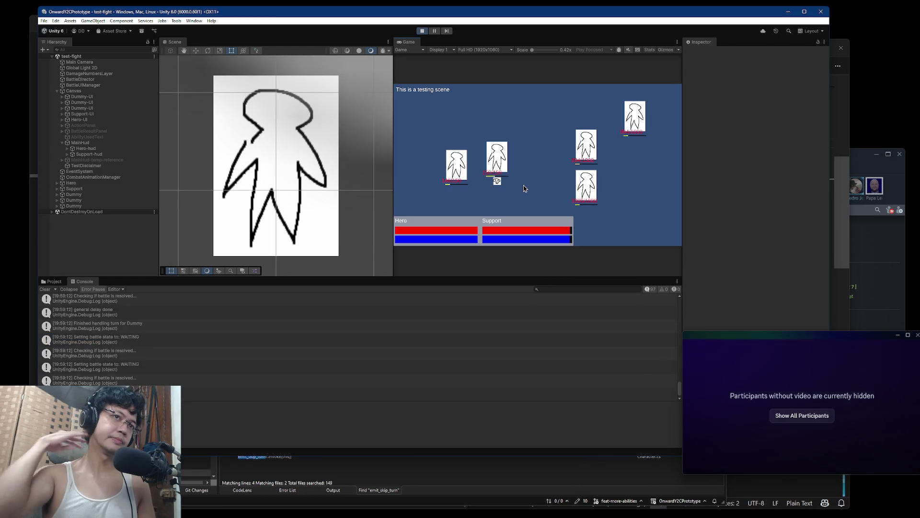
click(422, 32)
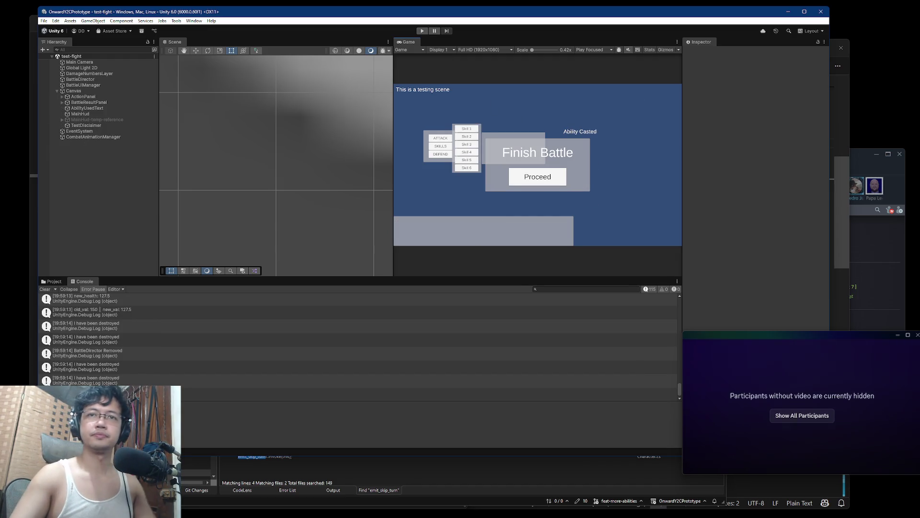
- Bring the Battlestate launcher to the front from the window overview, then close it
key(super+Tab)
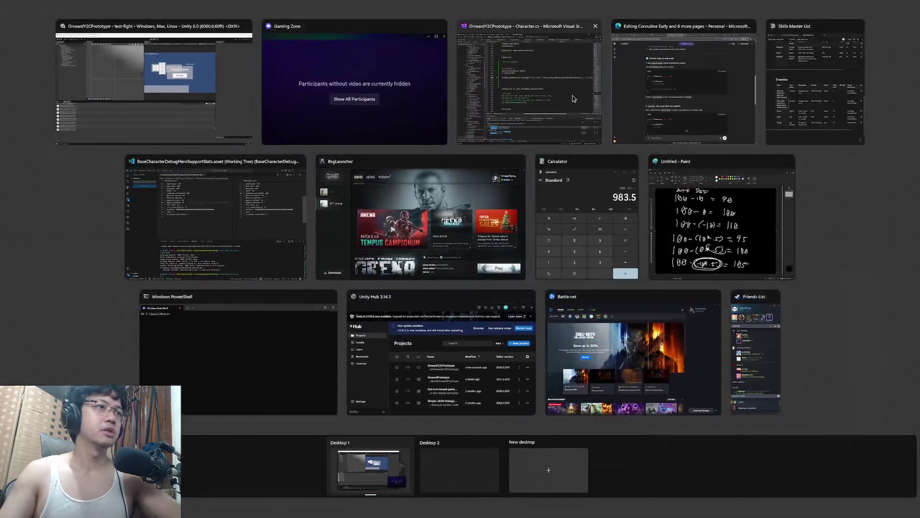
click(575, 99)
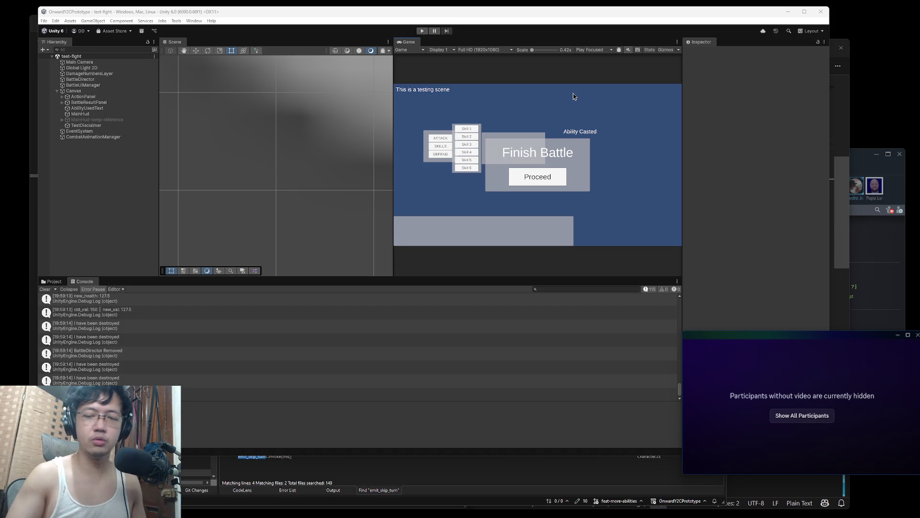
key(super+Tab)
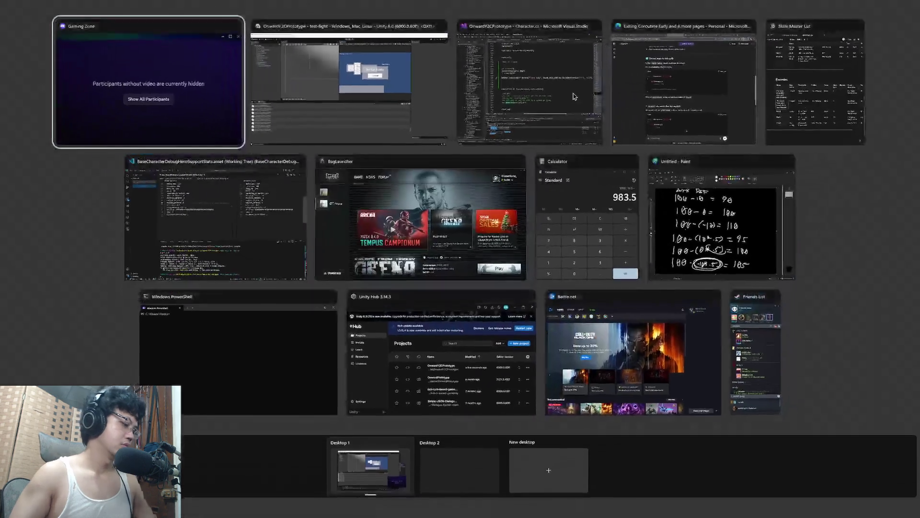
click(439, 199)
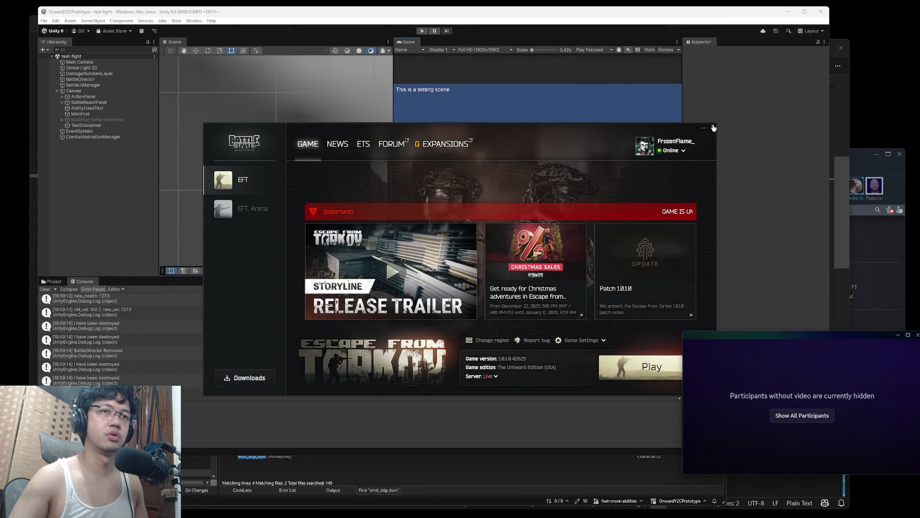
click(712, 127)
- Relaunch the Battlestate Games Launcher by searching 'battle' and open the EFT: Arena page
key(super)
text(game bar)
key(ctrl+a)
key(BackSpace)
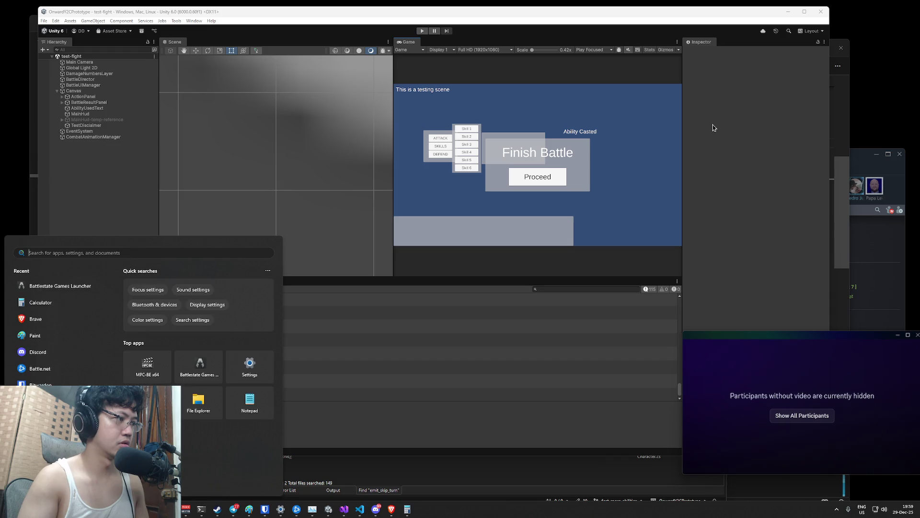
text(battle)
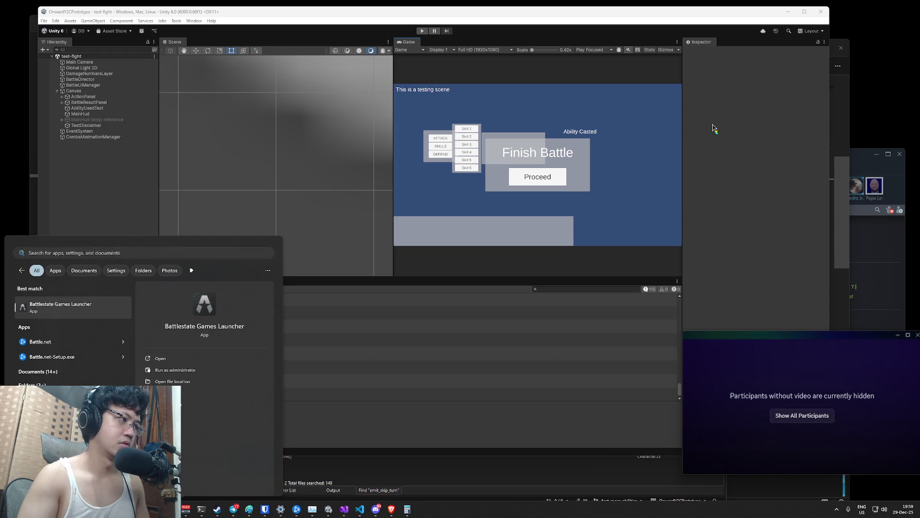
key(Return)
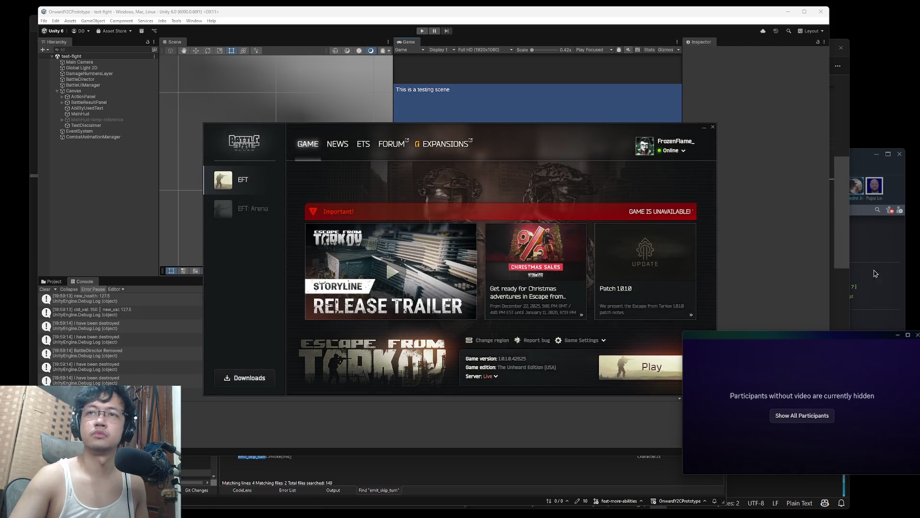
click(249, 208)
- Return to the EFT game page, nudge the launcher left, and show all meeting participants
click(252, 187)
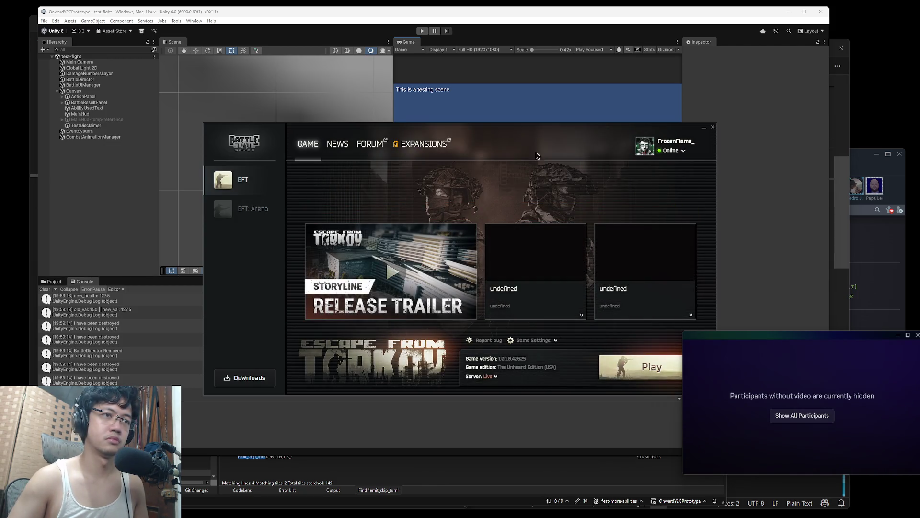
drag(536, 154, 521, 155)
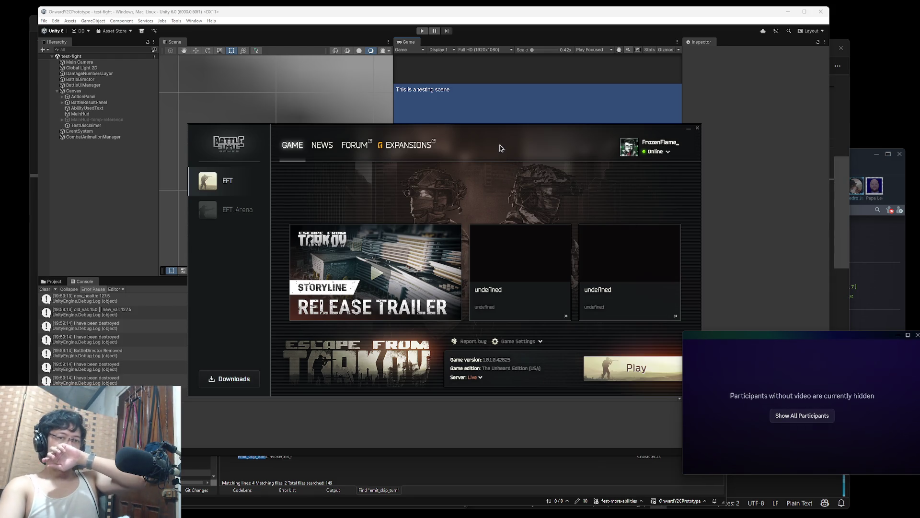
click(780, 415)
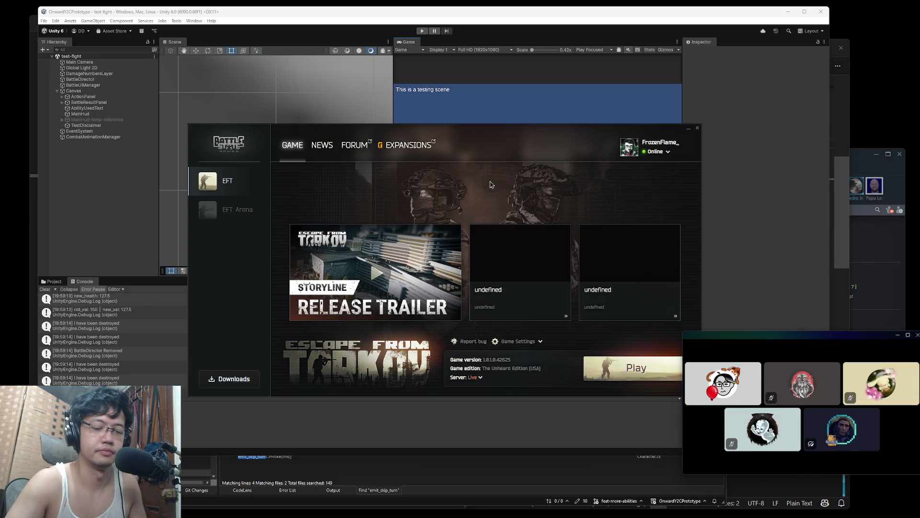
- Clear the Unity console, then switch to Visual Studio Code's terminal
click(500, 15)
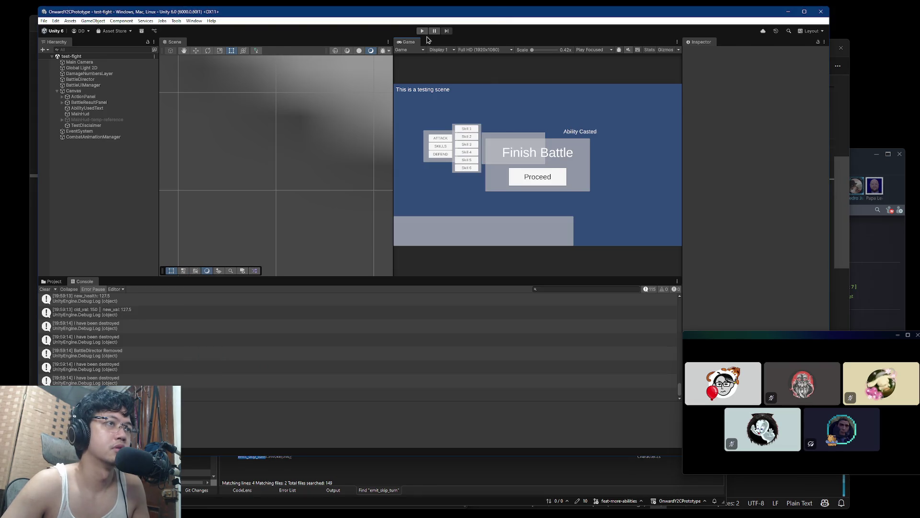
click(44, 289)
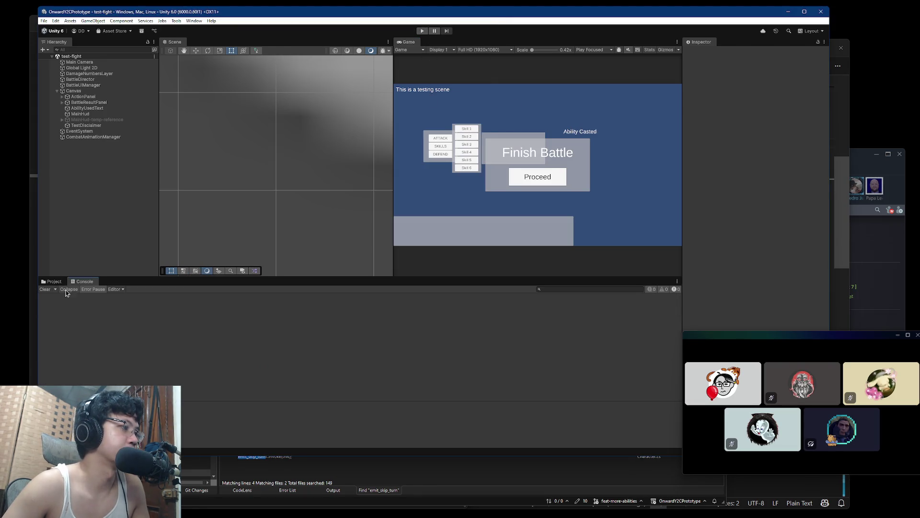
key(super+Tab)
click(379, 237)
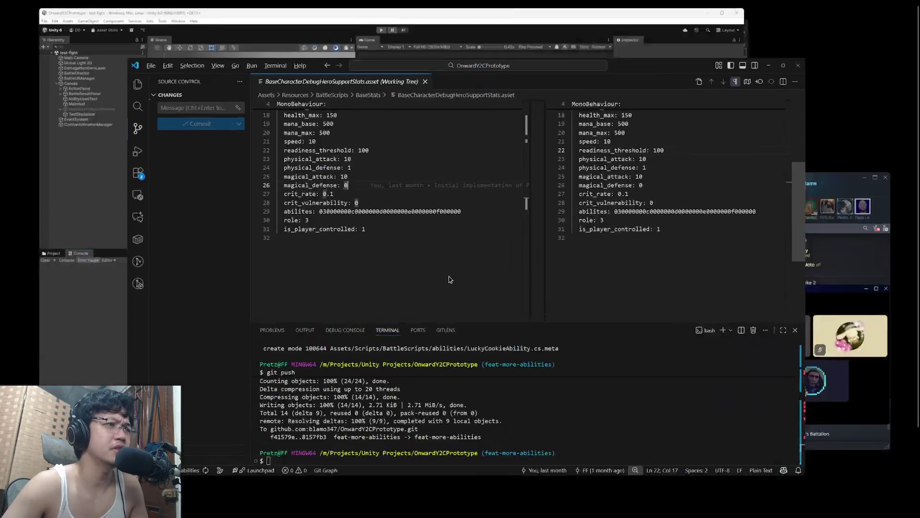
- Stage changes with 'git add .', start 'git commit', review BattleDirector.cs diff, then unstage everything
text(git add .)
key(Return)
text(git commit)
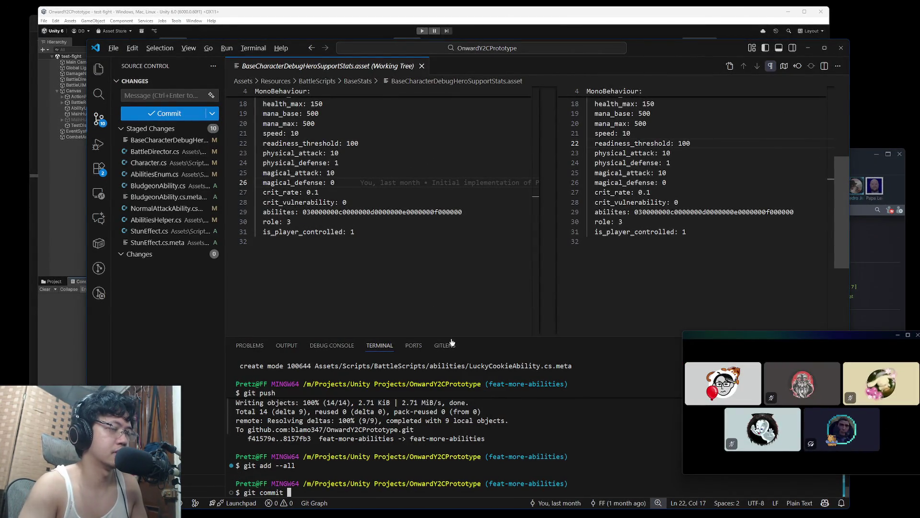
click(158, 139)
click(158, 151)
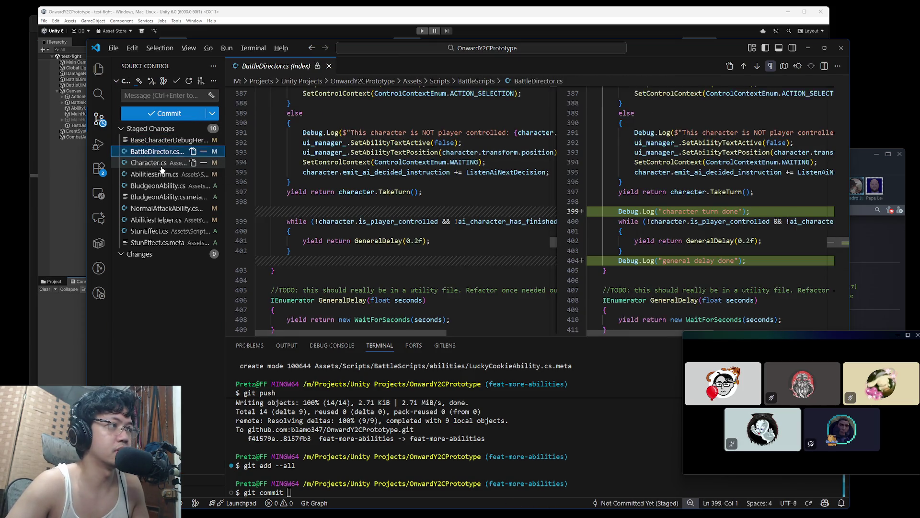
click(685, 211)
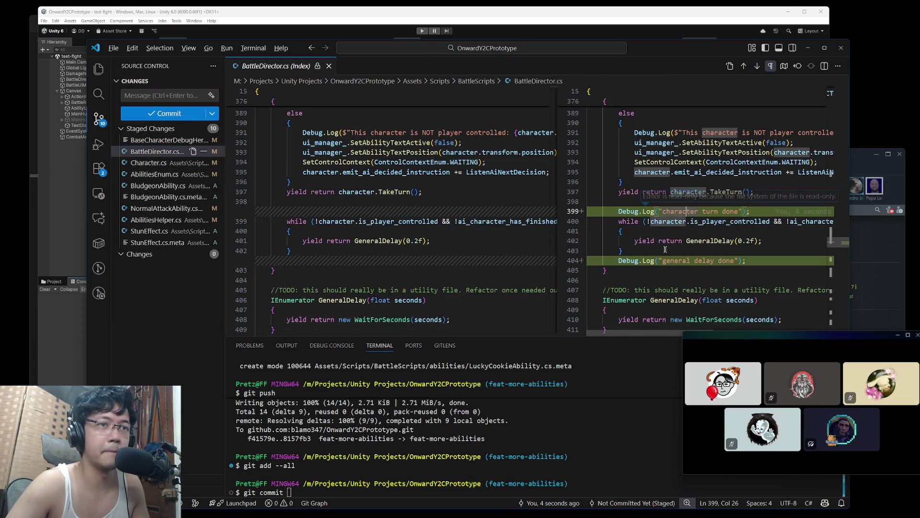
click(202, 128)
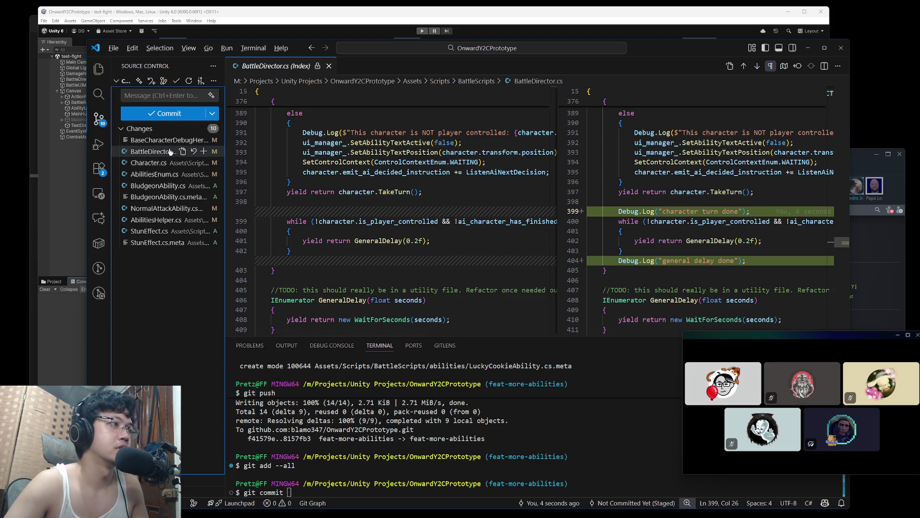
- Delete the two debug log lines in BattleDirector.cs and the 'Turn skipped' line in Character.cs
click(159, 151)
key(ctrl+shift+k)
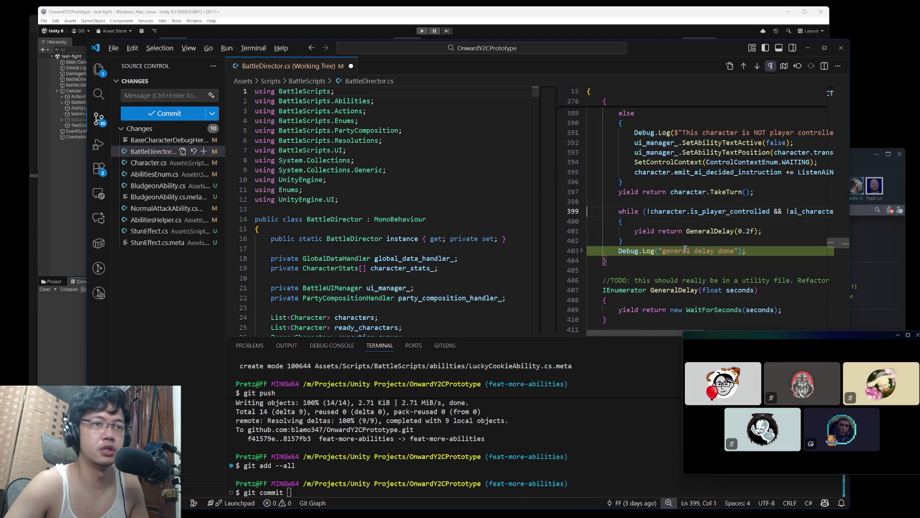
key(Down)
key(Down)
key(Down)
key(ctrl+shift+k)
click(151, 163)
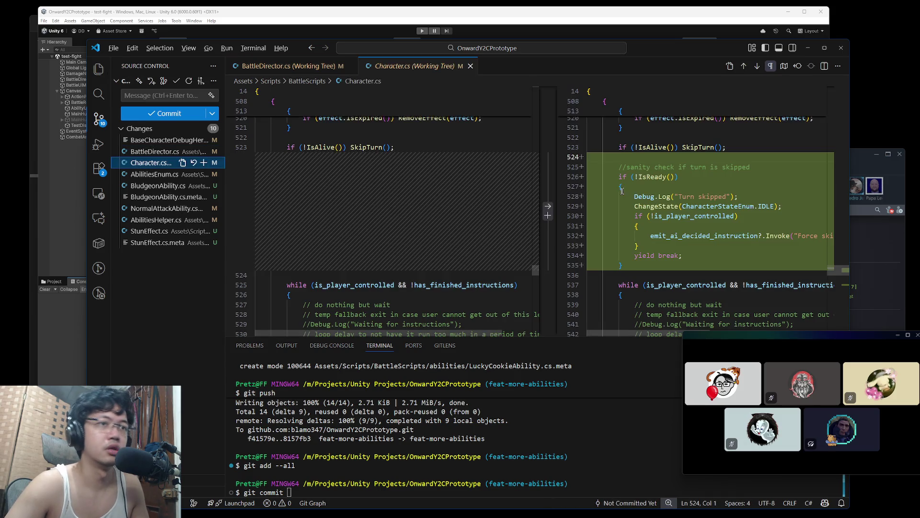
click(760, 198)
key(ctrl+shift+k)
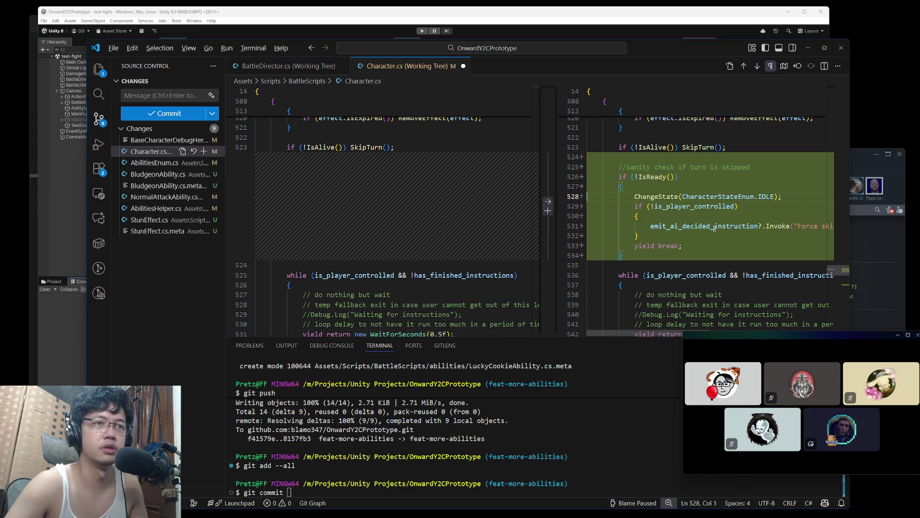
- Replace the 'Force skip' string with 'Stunned' and delete the 'Skipping turn' debug line
click(822, 226)
scroll(767, 226, right, 3)
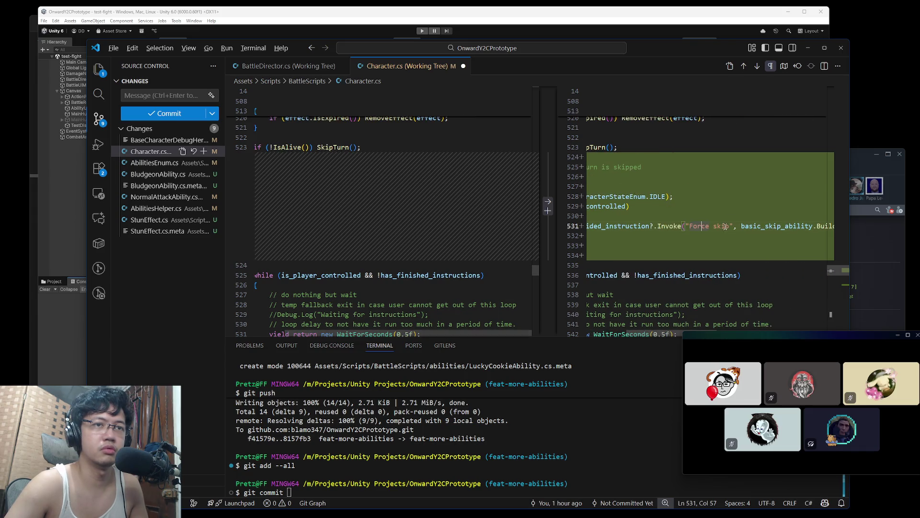
scroll(726, 226, left, 2)
drag(786, 226, 746, 230)
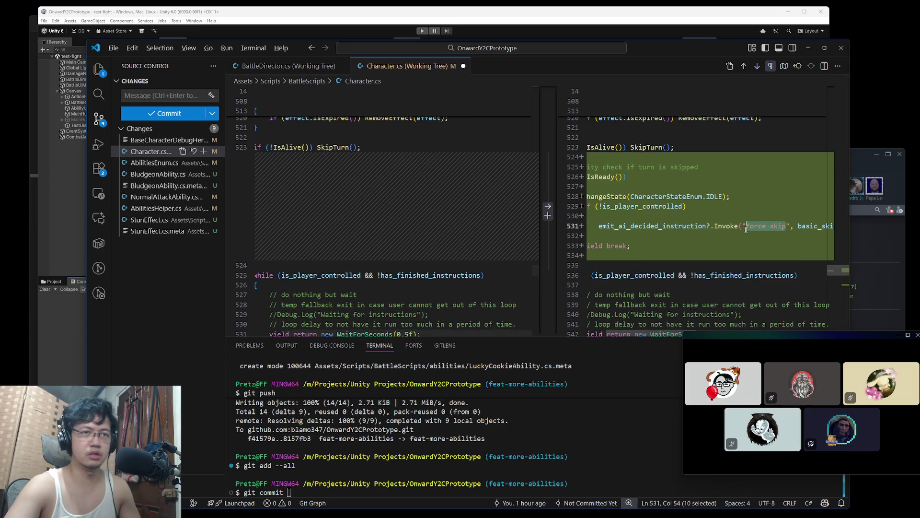
text(Stunned)
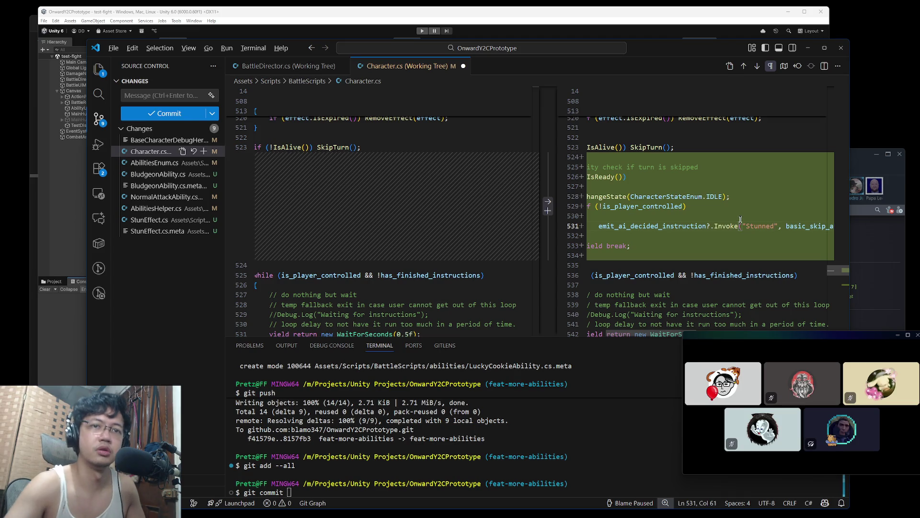
click(740, 216)
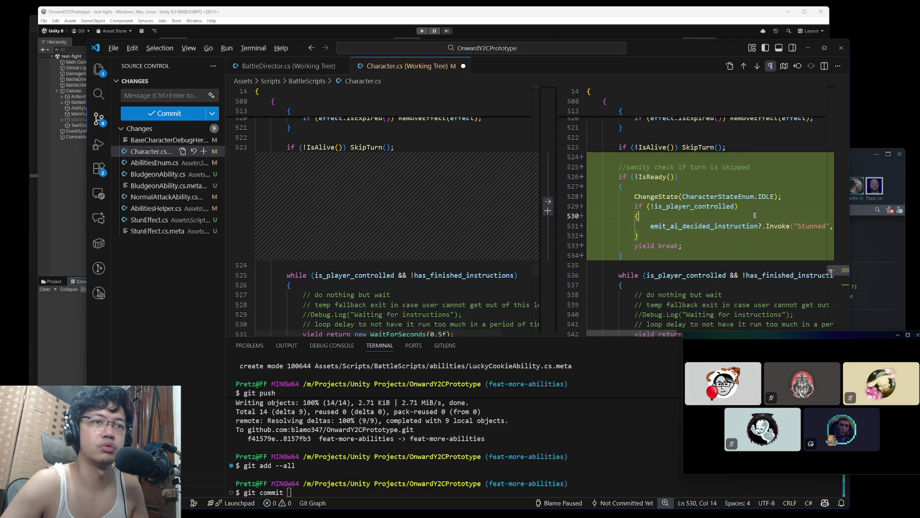
scroll(755, 215, down, 10)
click(726, 269)
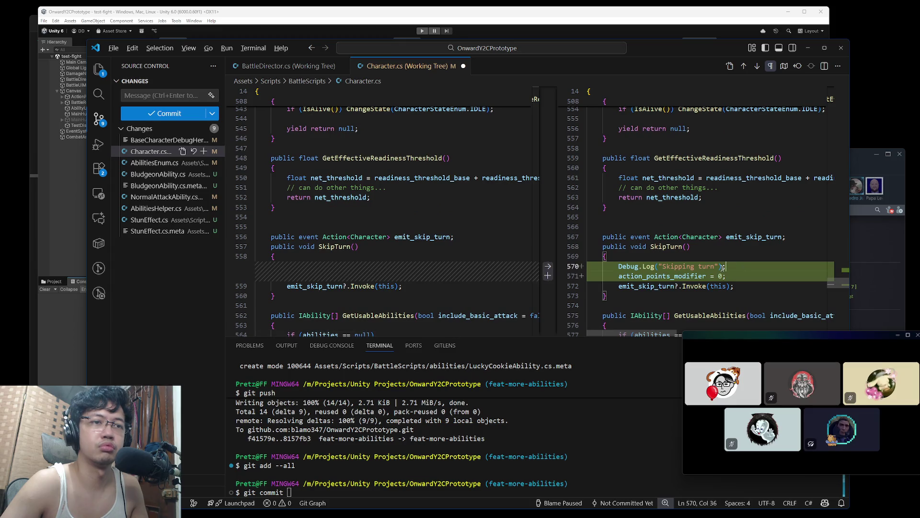
key(ctrl+shift+k)
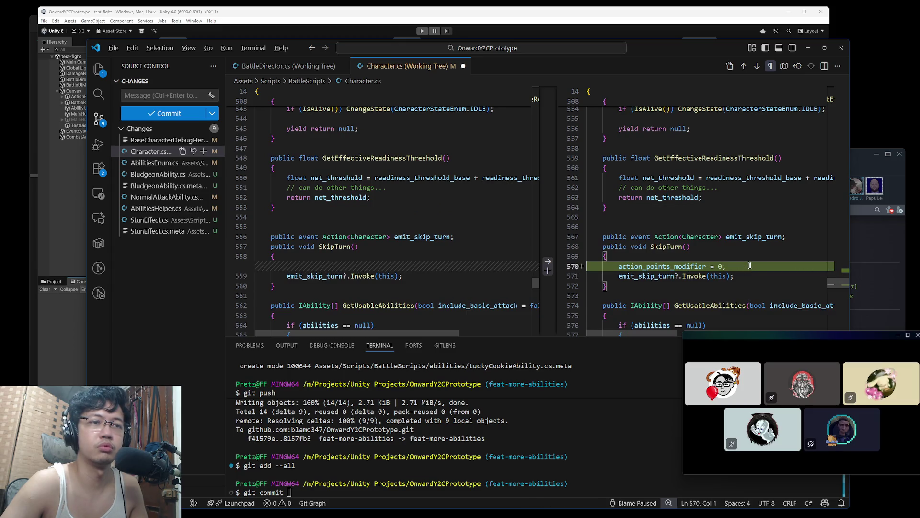
- Delete the non-player-controlled emit block around line 531
scroll(755, 265, up, 7)
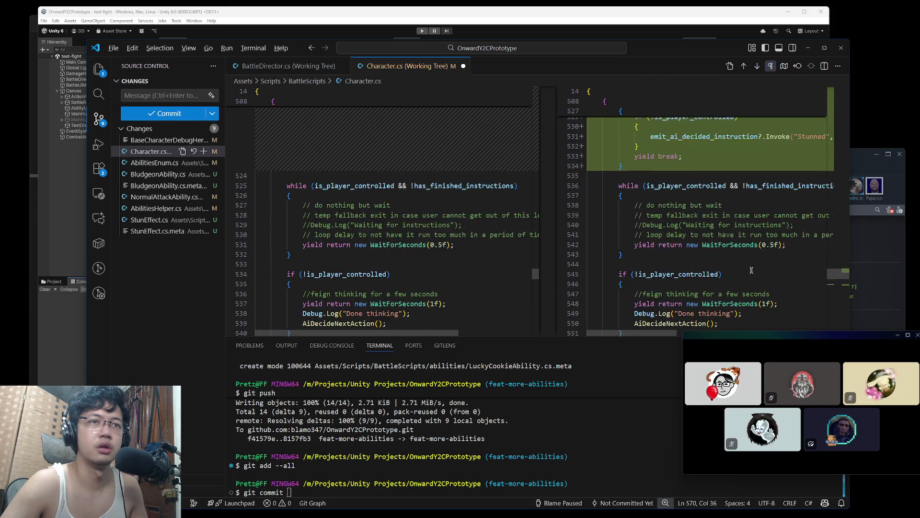
scroll(751, 269, up, 1)
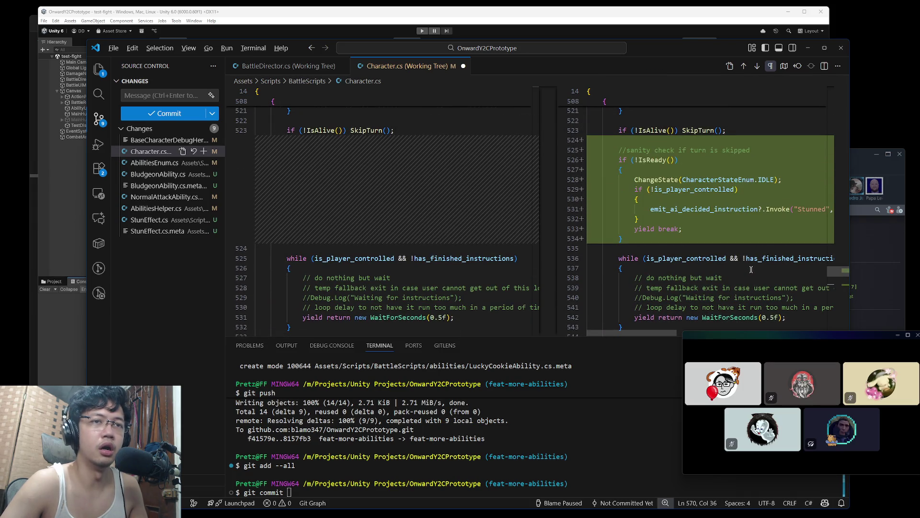
click(651, 210)
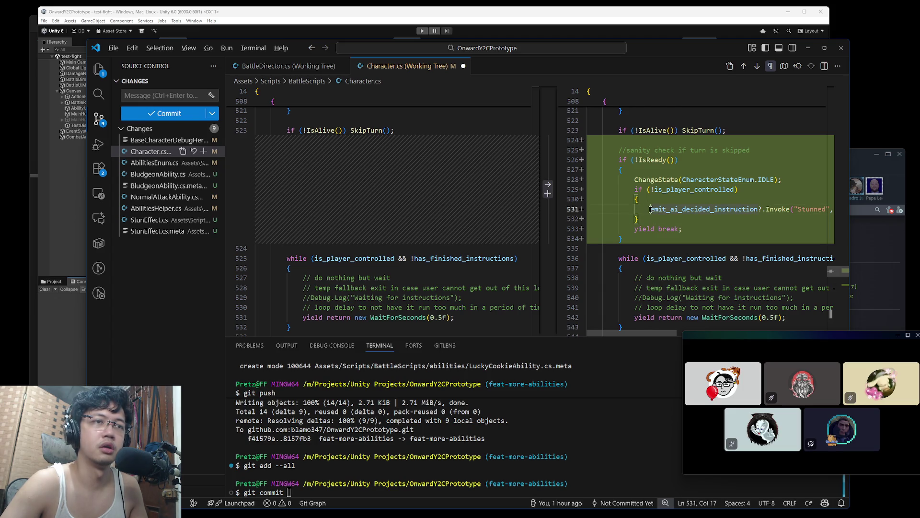
drag(649, 219, 786, 180)
key(BackSpace)
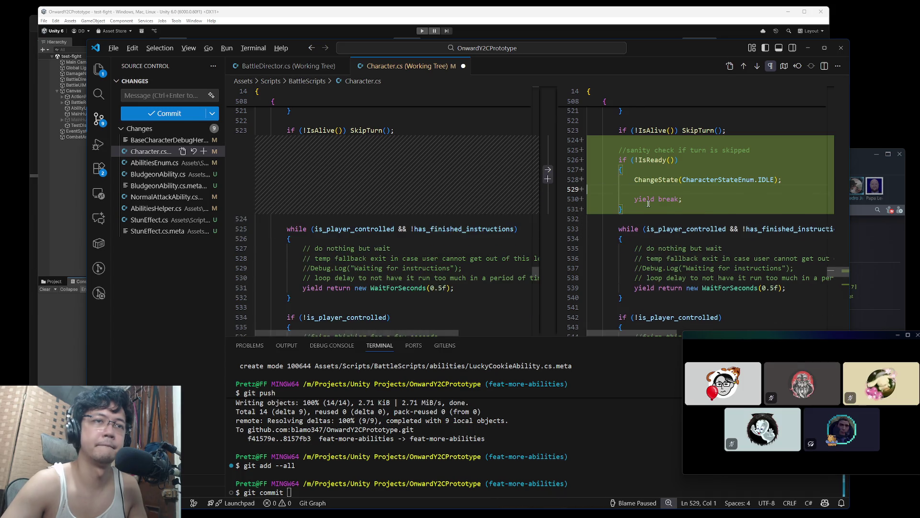
- Paste the AI stun-handling block into SkipTurn at line 565 and re-indent it
scroll(630, 201, down, 10)
click(748, 259)
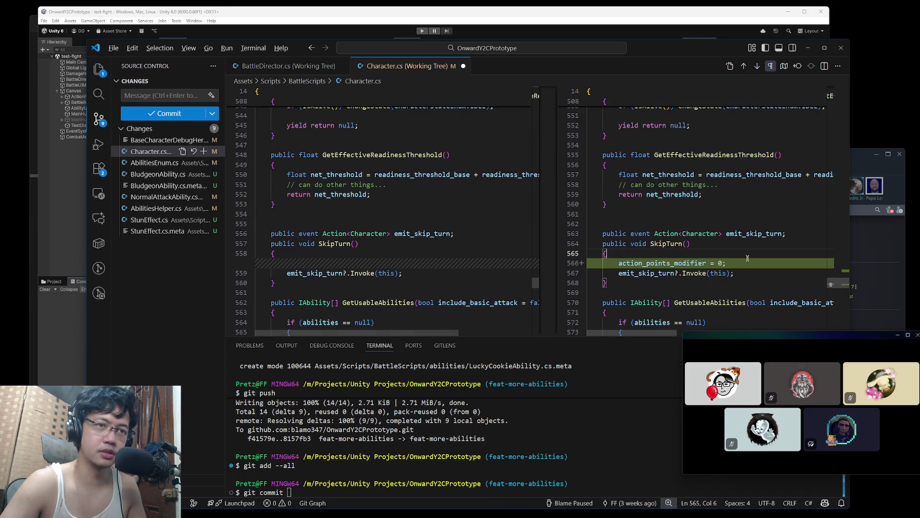
key(Down)
key(End)
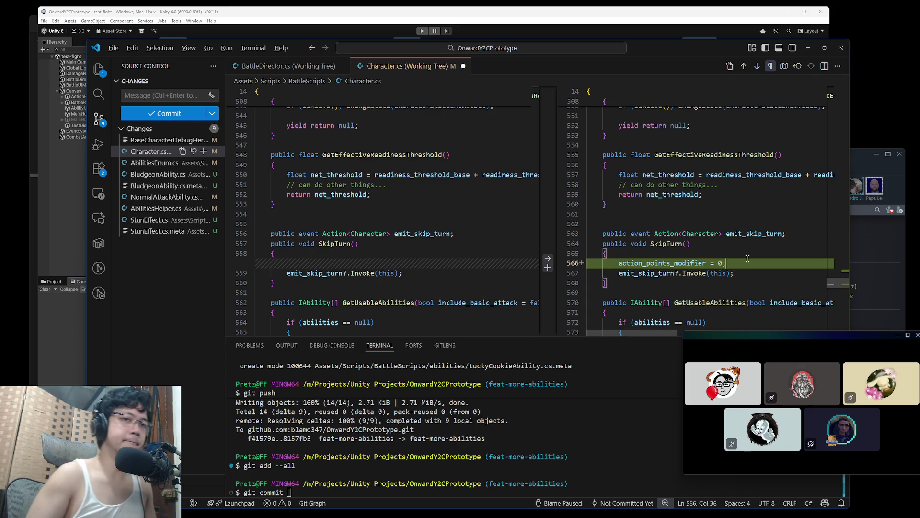
key(ctrl+v)
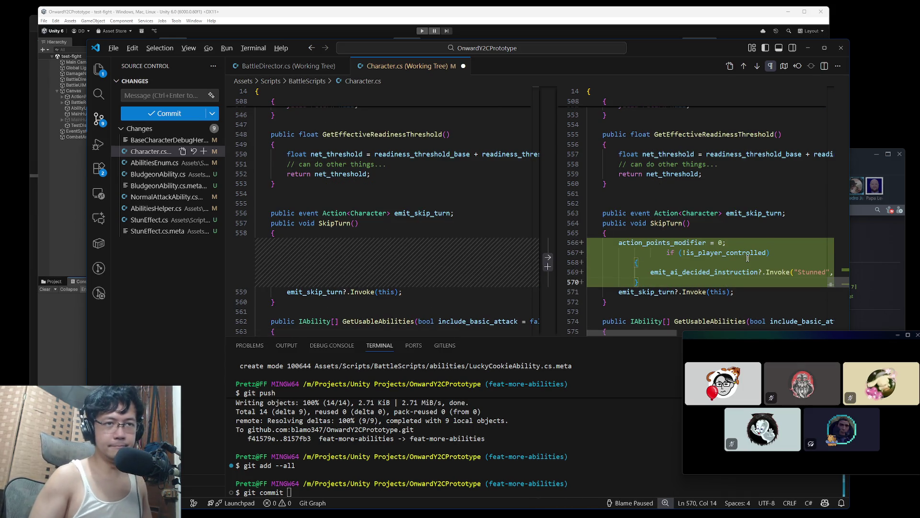
key(shift+Up)
key(shift+Up)
key(shift+Up)
key(ctrl+k)
key(ctrl+f)
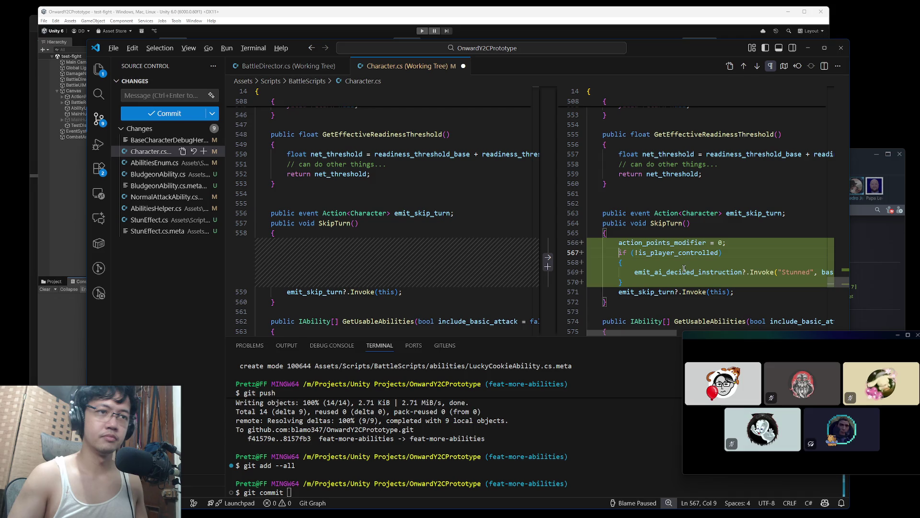
click(759, 261)
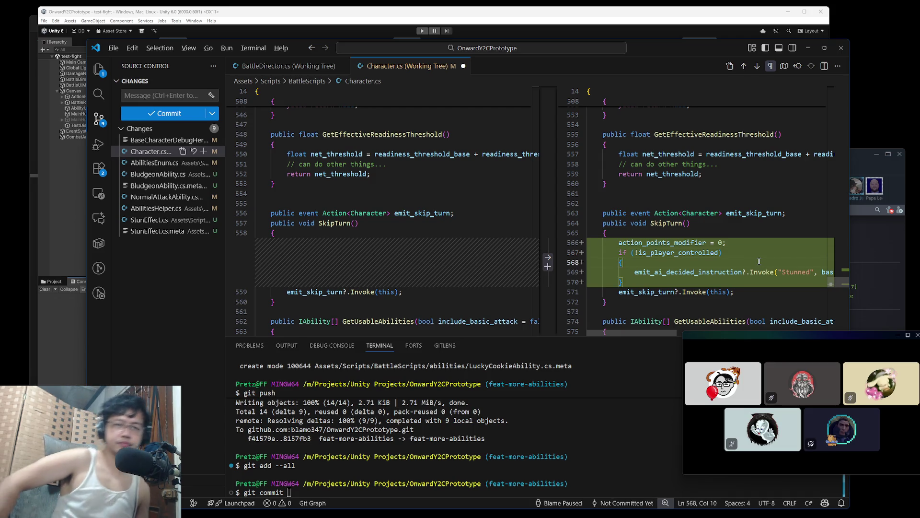
double_click(666, 222)
key(ctrl+f)
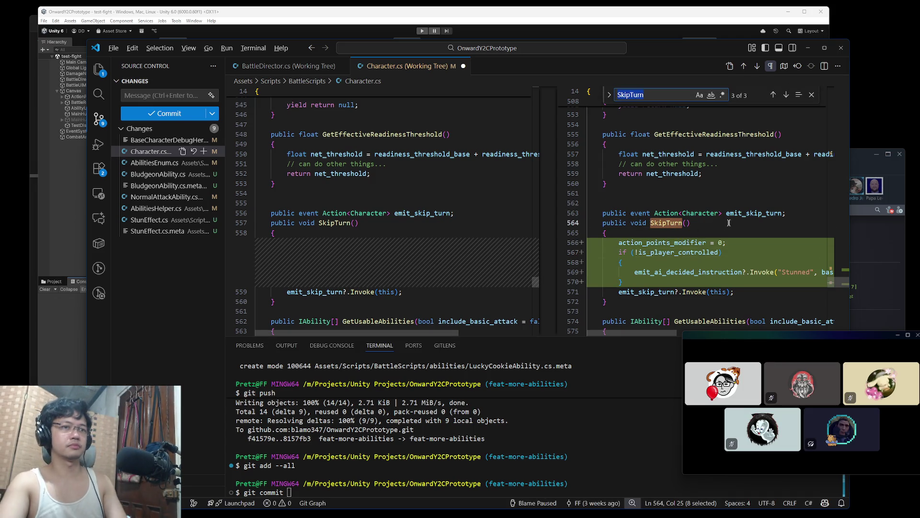
- Jump to the earlier SkipTurn call and save Character.cs
key(shift+Return)
key(shift+Return)
key(Return)
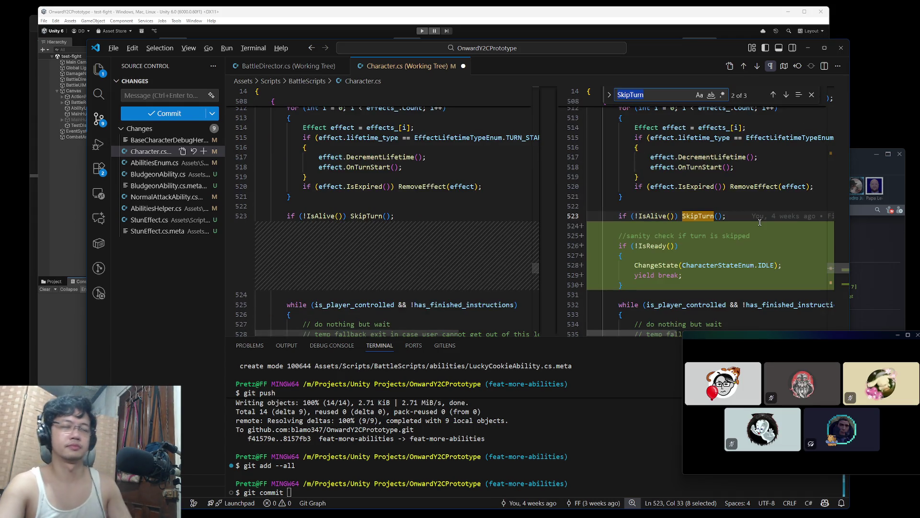
key(Escape)
key(ctrl+z)
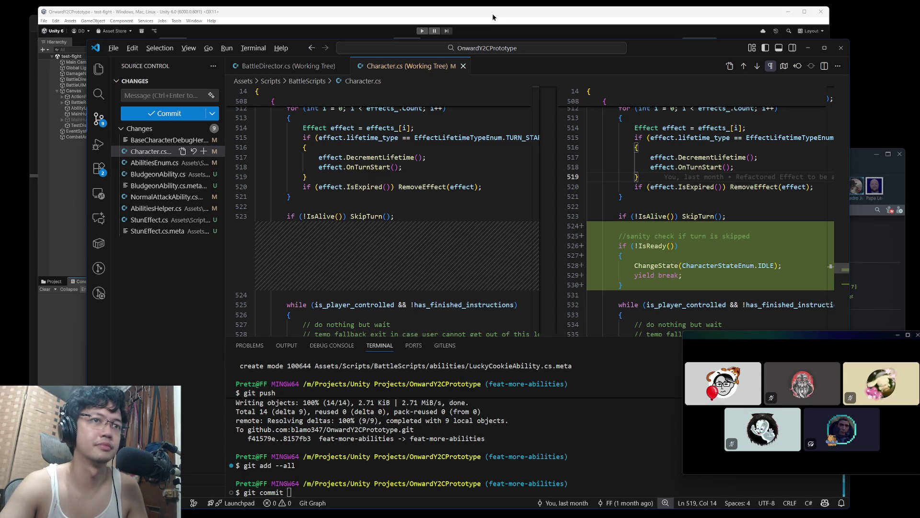
- Inspect the SkipTurn call on line 523 inside TakeTurn and search the file for 'skip'
click(735, 199)
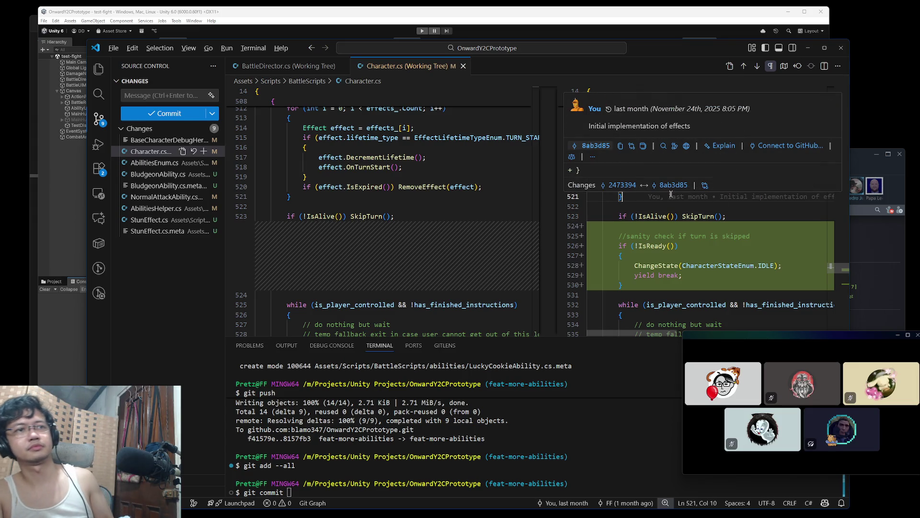
scroll(759, 237, up, 1)
scroll(759, 237, down, 2)
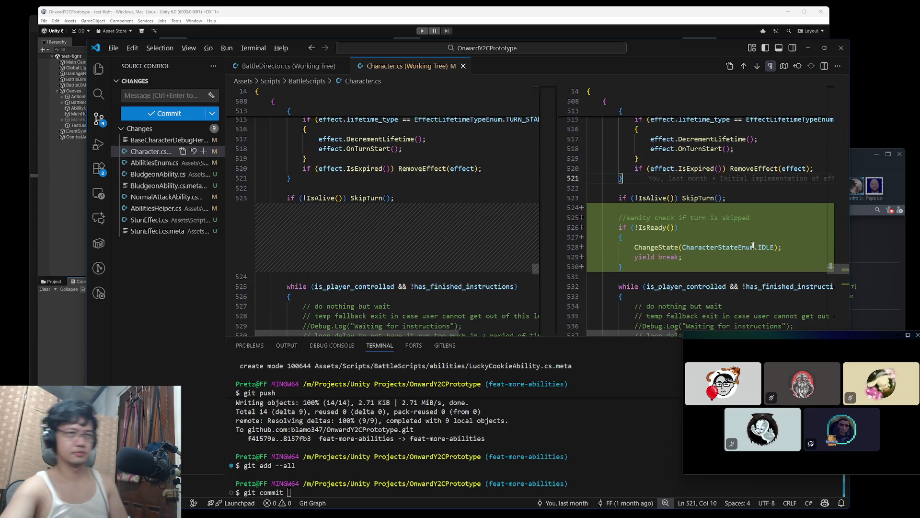
scroll(753, 245, up, 2)
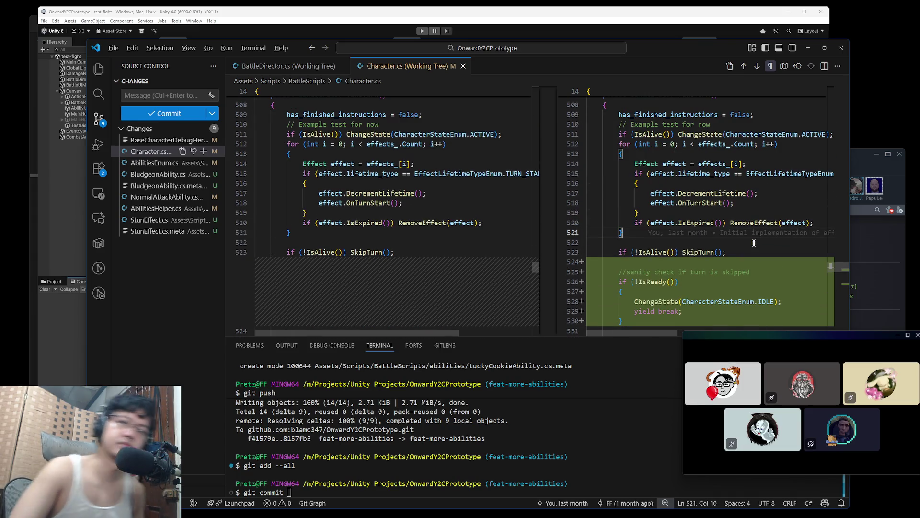
click(692, 253)
double_click(699, 252)
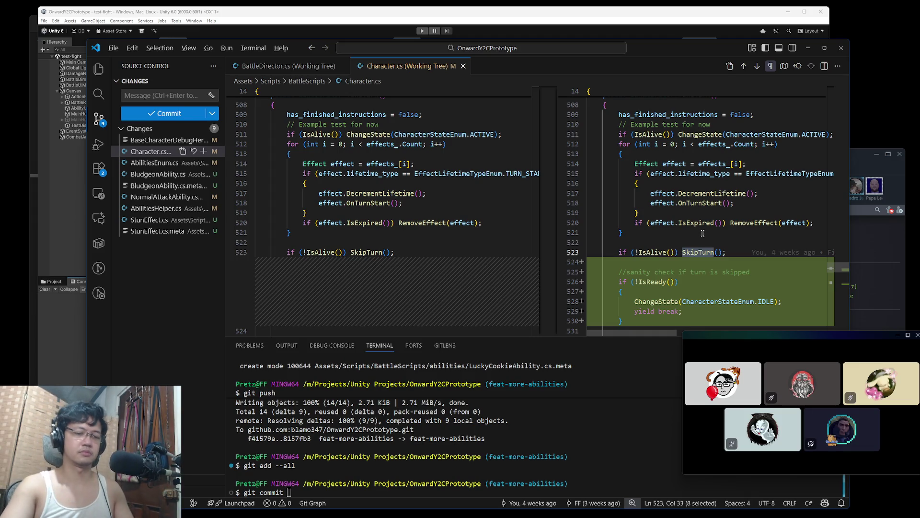
scroll(705, 235, up, 2)
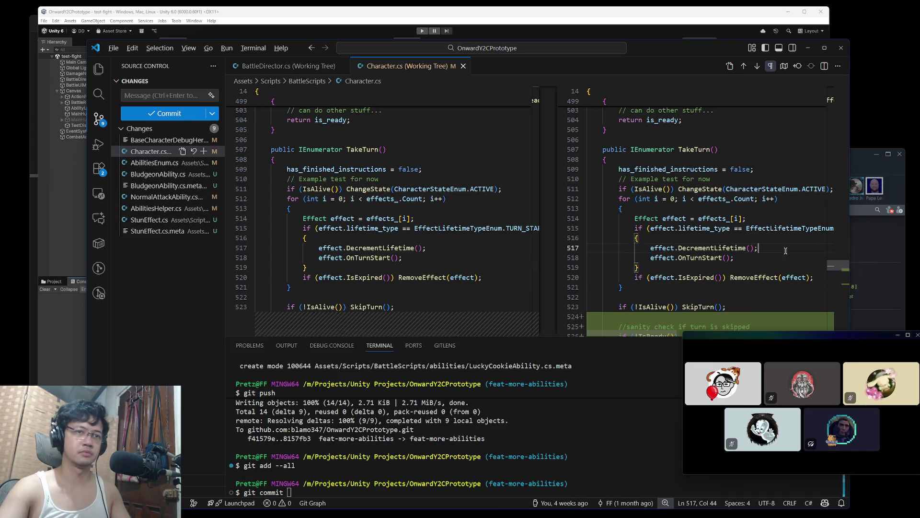
key(ctrl+f)
text(skip)
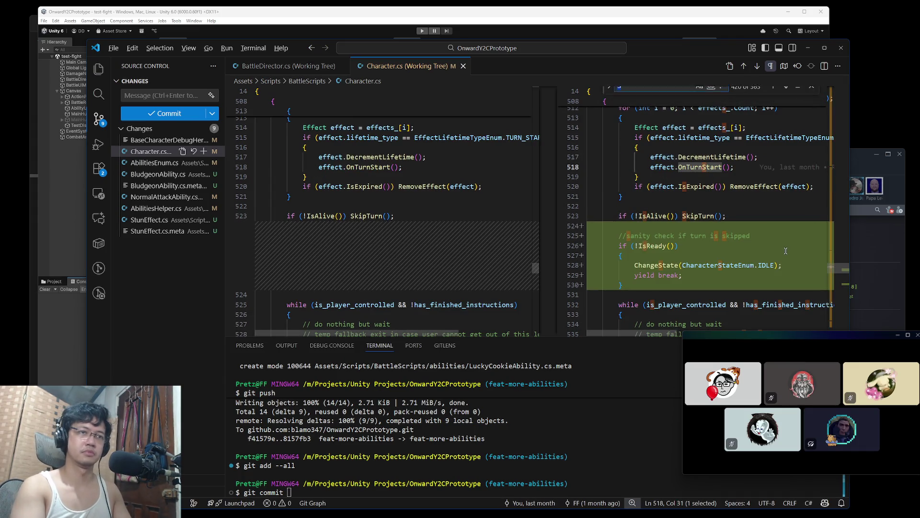
key(Escape)
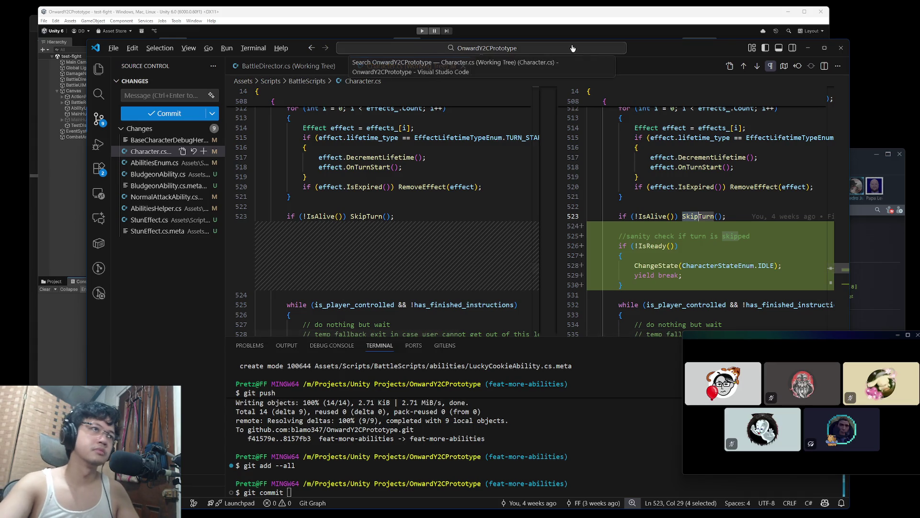
- Let Unity recompile the updated scripts, then switch to the ChatGPT coroutine conversation
click(423, 30)
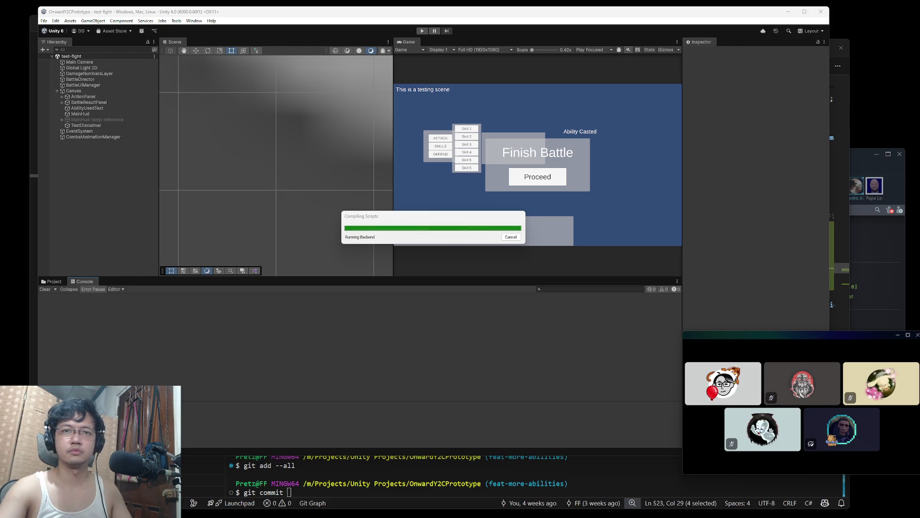
key(super+Tab)
key(Escape)
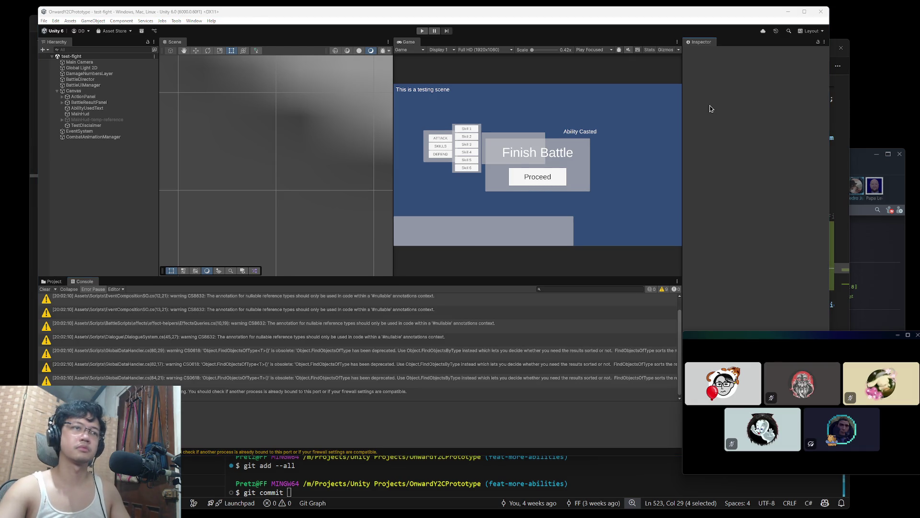
key(super+Tab)
click(326, 204)
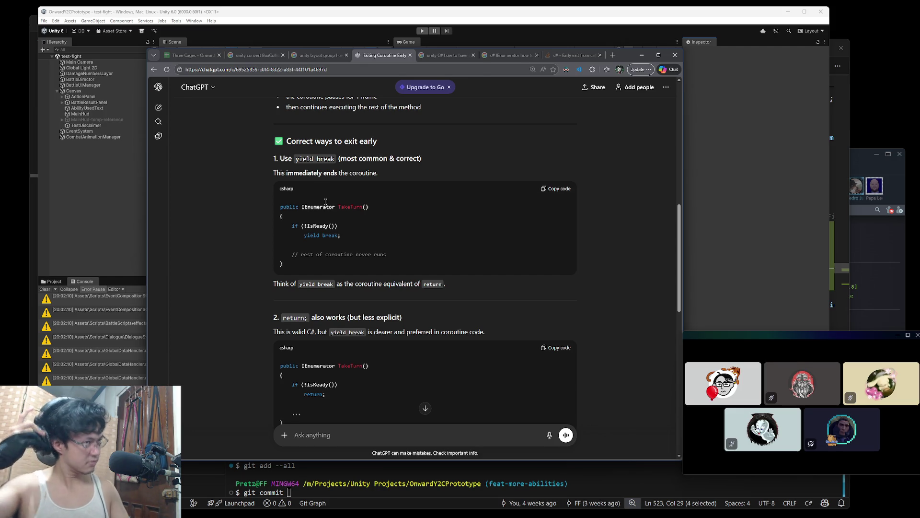
- Close the Exiting Coroutine Early ChatGPT tab and return to the Unity editor
key(ctrl+w)
key(super+Tab)
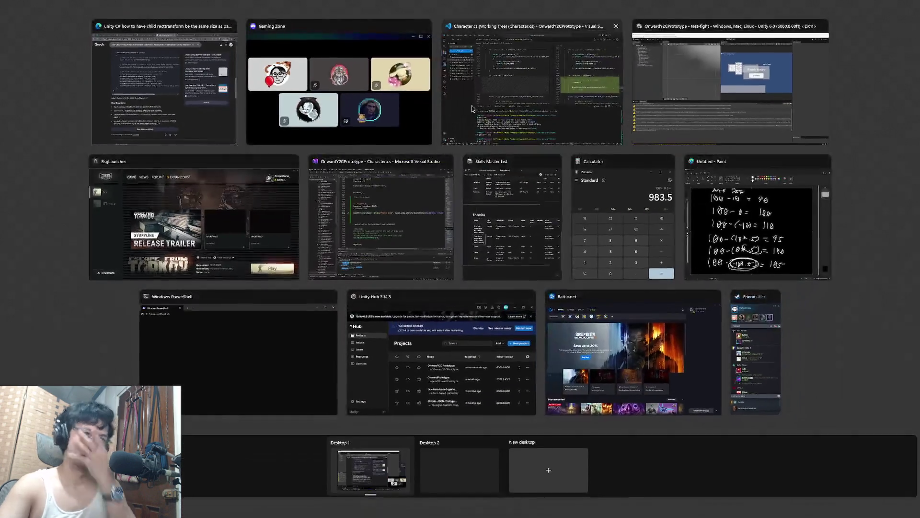
click(688, 89)
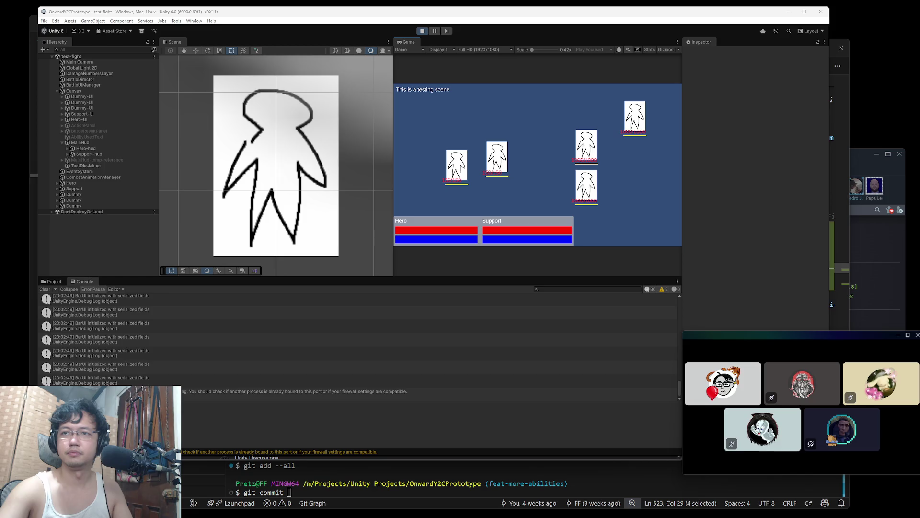
- Have one character use a skill on an enemy and the next cast one on the Hero to test stun
click(511, 28)
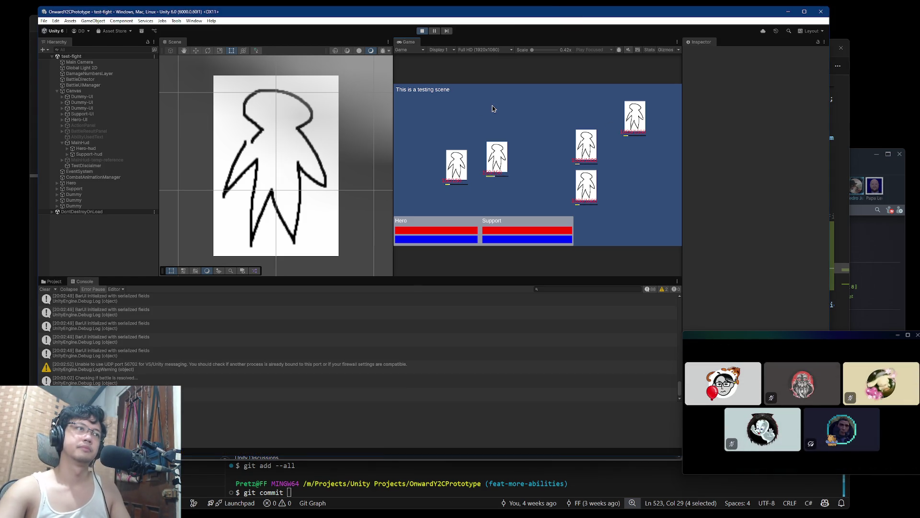
click(493, 125)
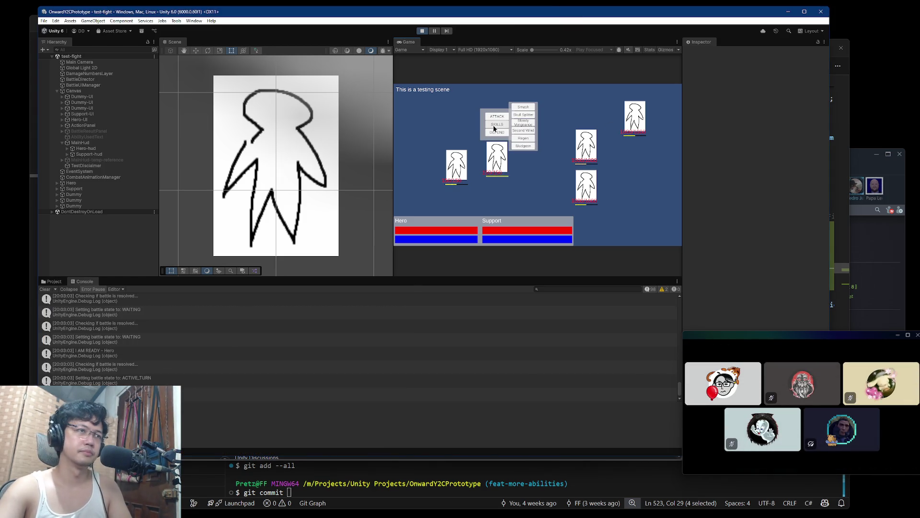
click(529, 147)
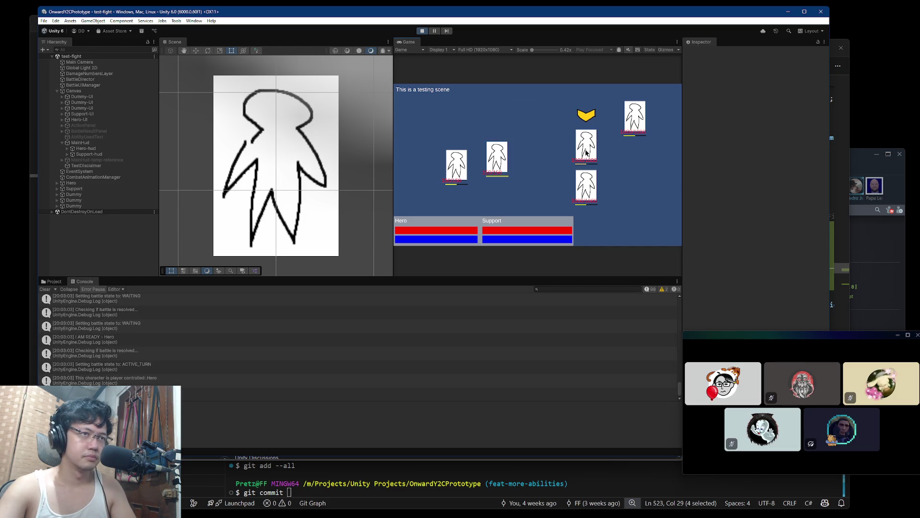
click(587, 152)
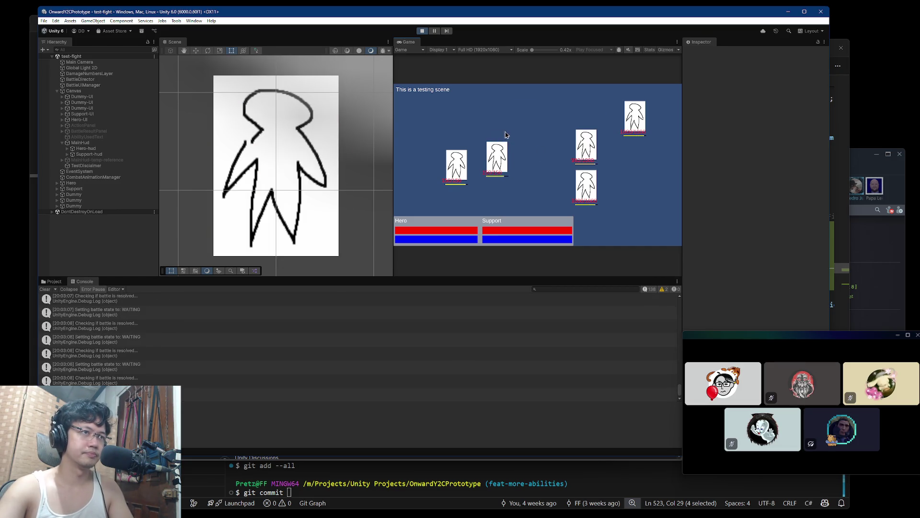
click(493, 125)
click(529, 147)
click(453, 176)
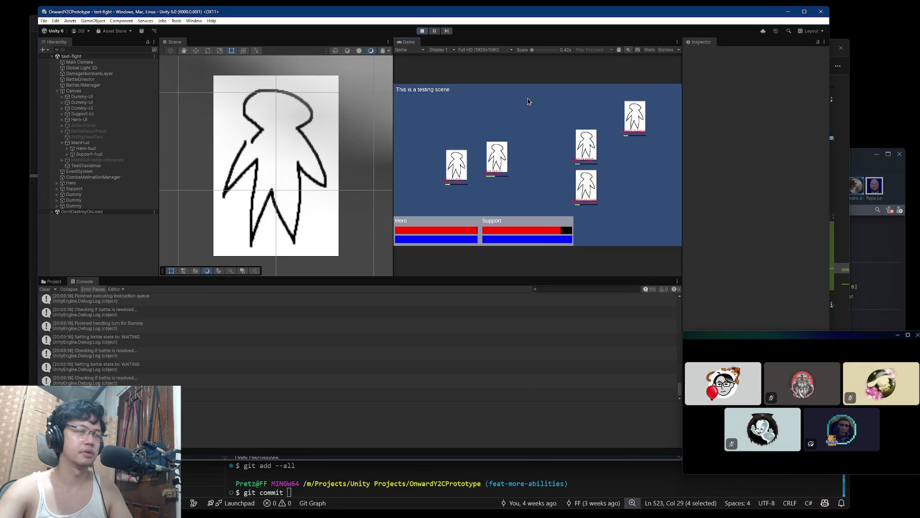
- Make the Hero and Support basic-attack the dummies
click(498, 118)
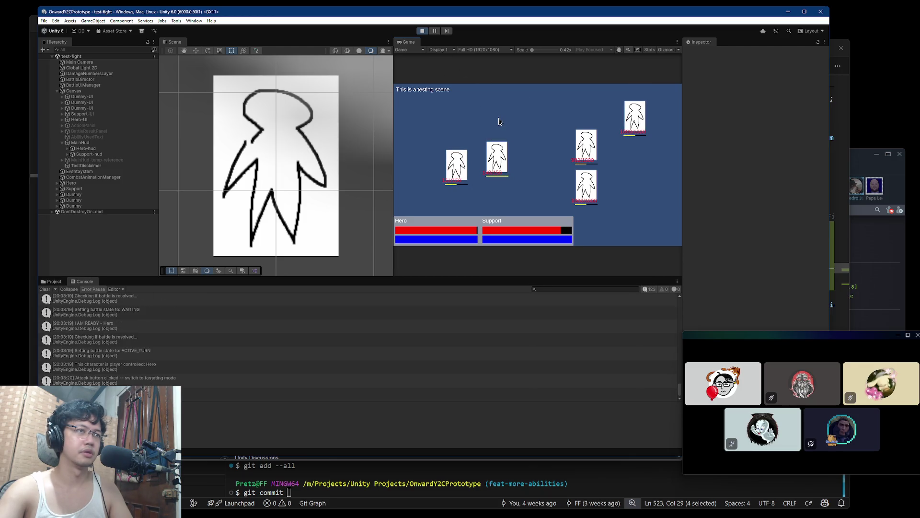
click(507, 123)
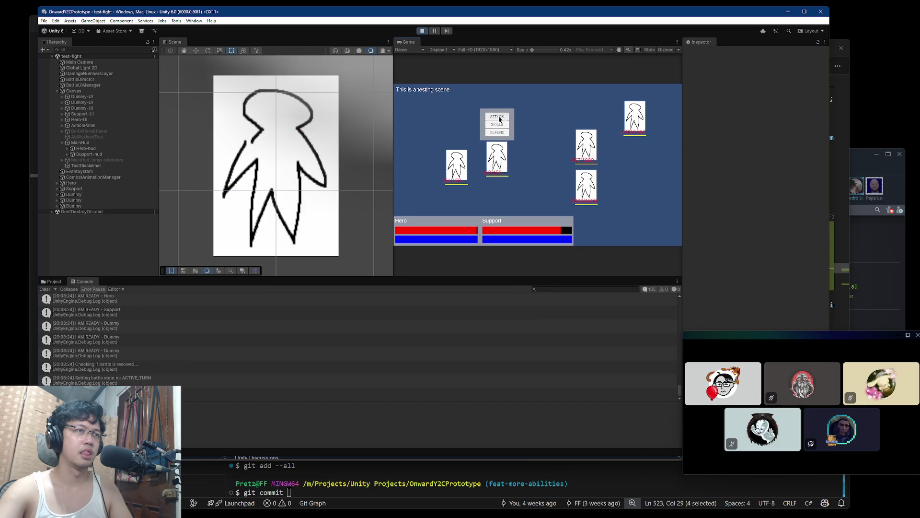
click(498, 117)
click(584, 148)
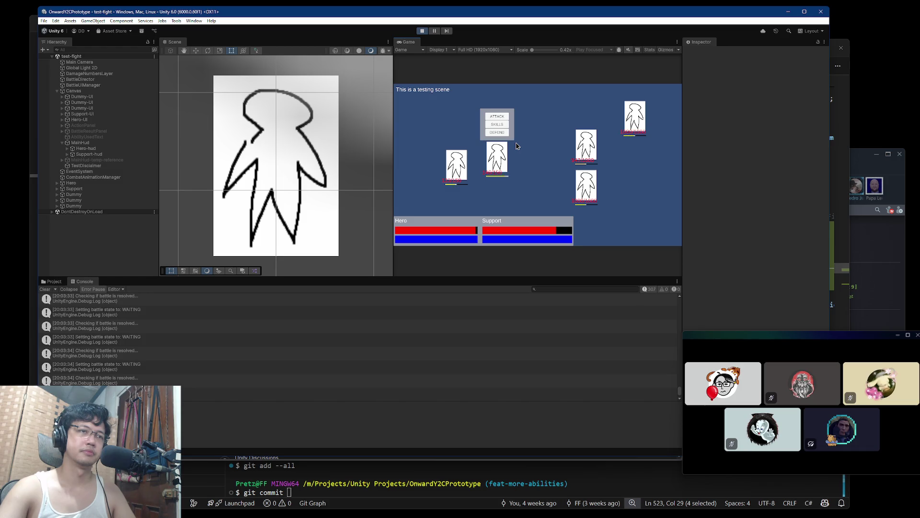
- Stun a dummy with the Hero's Bludgeon, then attack until Finish Battle appears
click(497, 124)
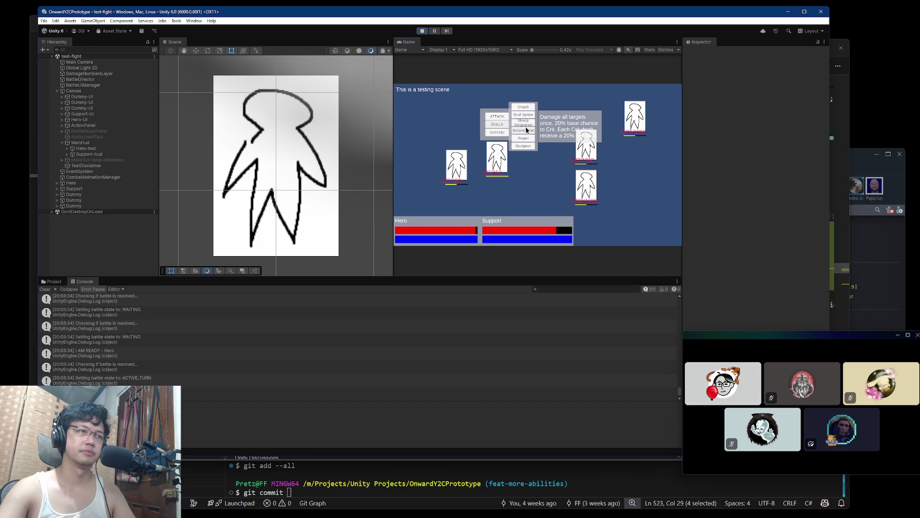
click(525, 146)
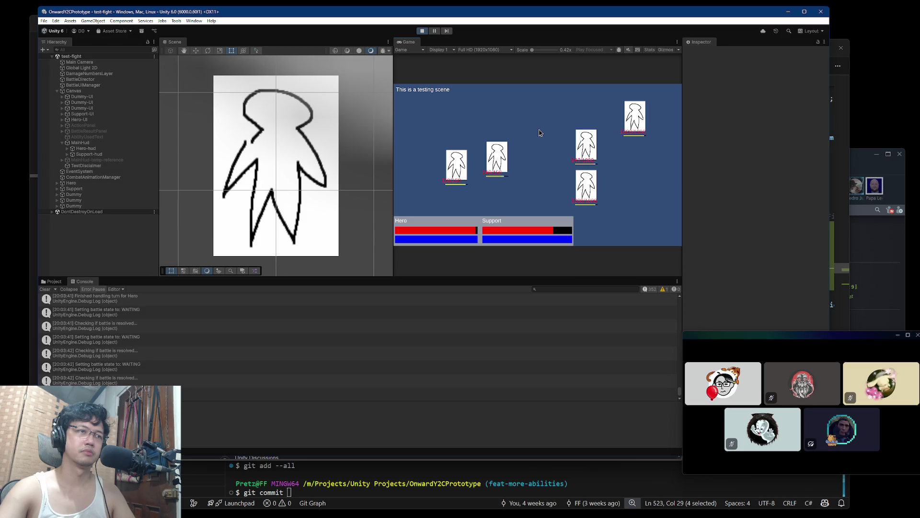
click(501, 127)
click(523, 118)
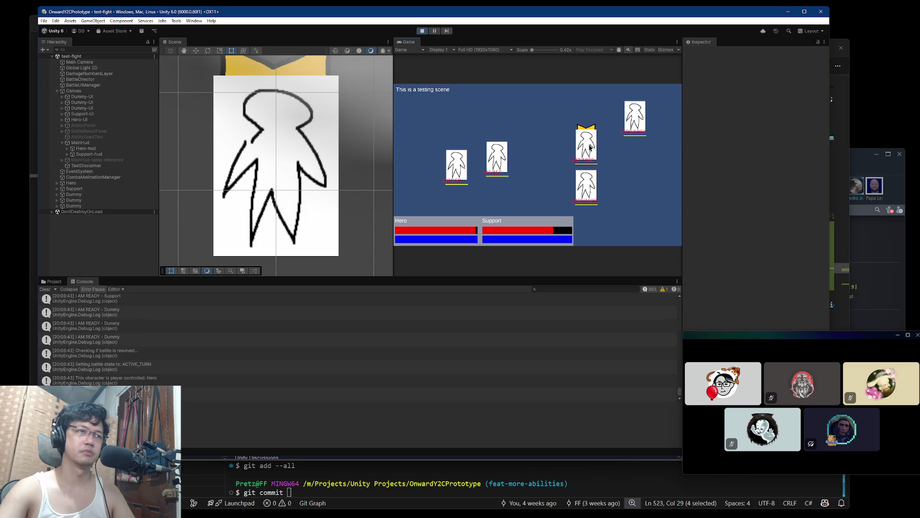
click(590, 147)
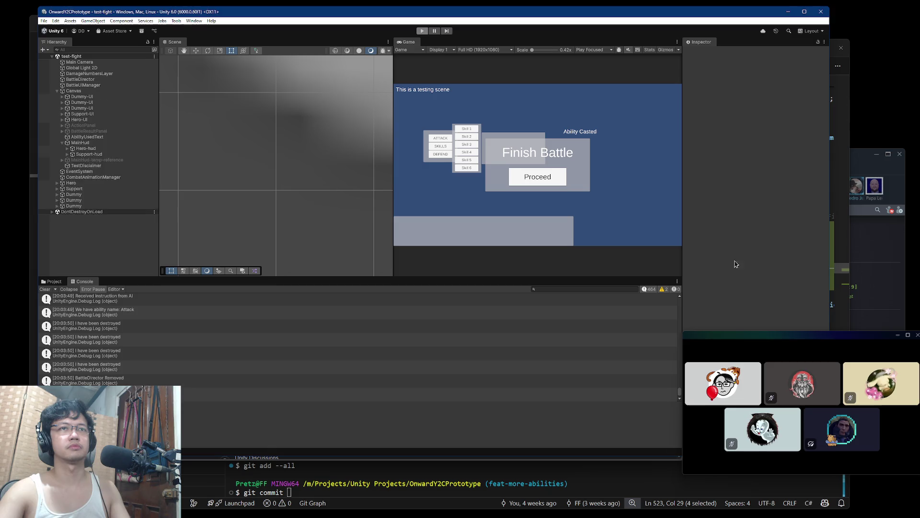
key(super+Tab)
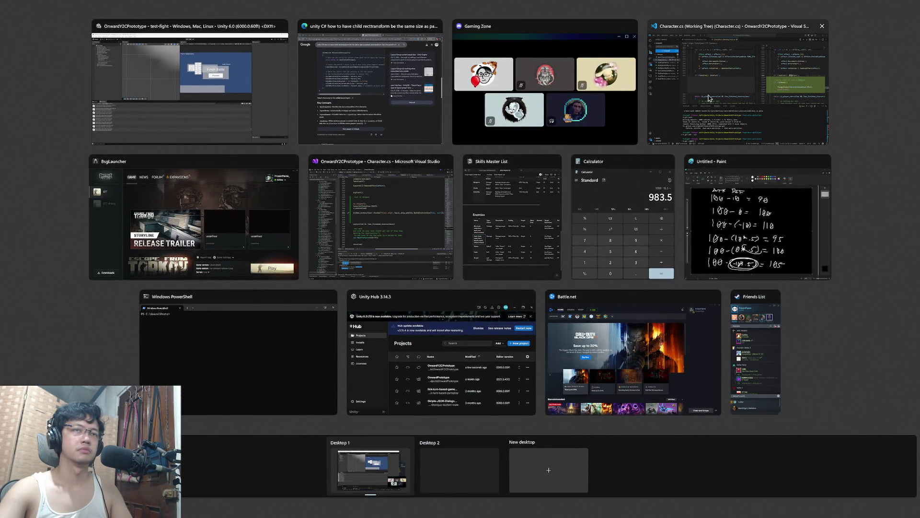
- In VS Code's Character.cs diff, jump to the SkipTurn method definition
click(709, 98)
click(703, 262)
scroll(703, 258, down, 6)
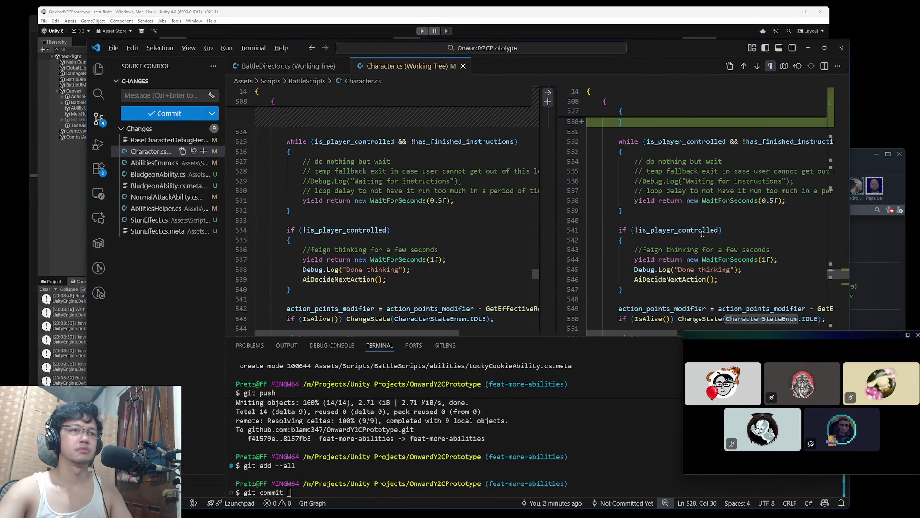
scroll(680, 225, up, 4)
scroll(657, 193, down, 2)
ctrl+click(698, 125)
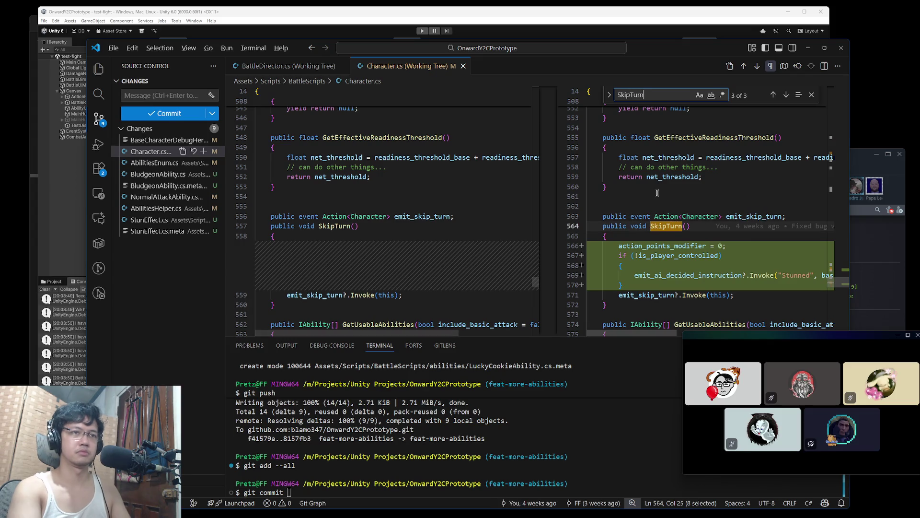
- Examine the SkipTurn body, its emit_skip_turn call and line history, then return to Unity
scroll(692, 239, down, 2)
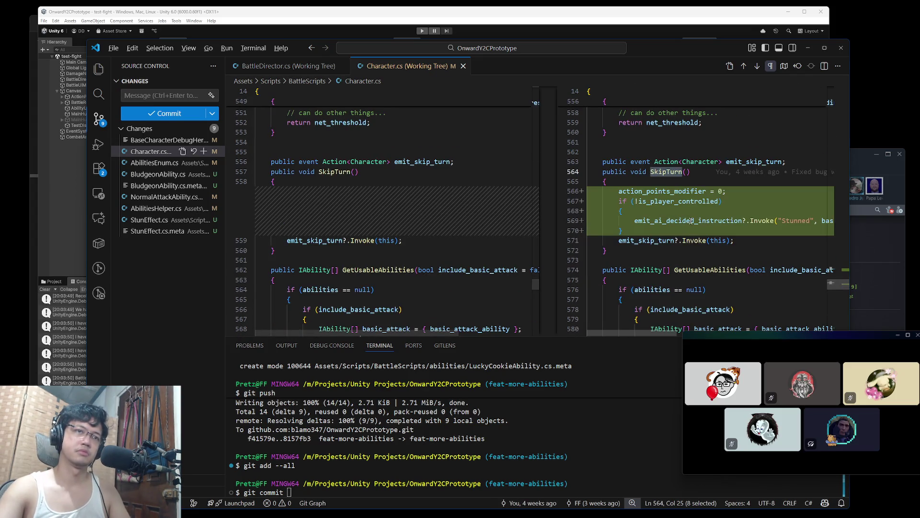
click(665, 194)
click(747, 192)
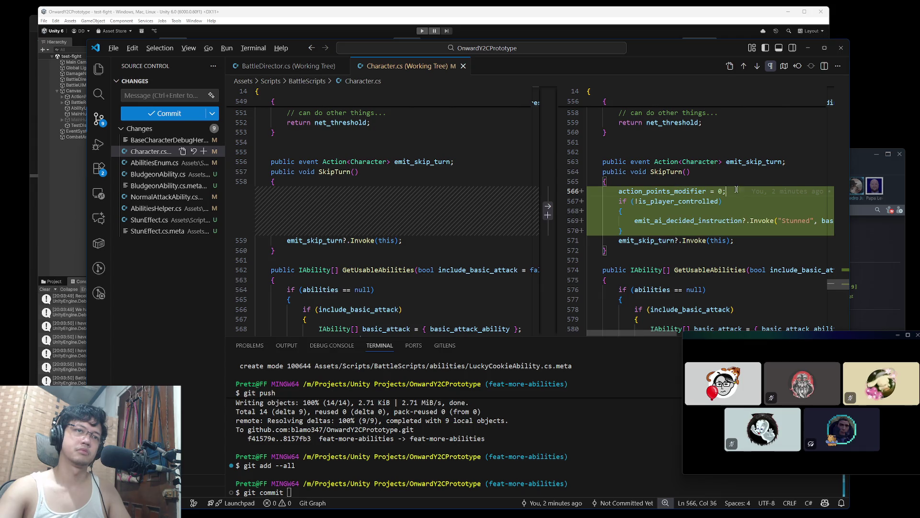
click(648, 240)
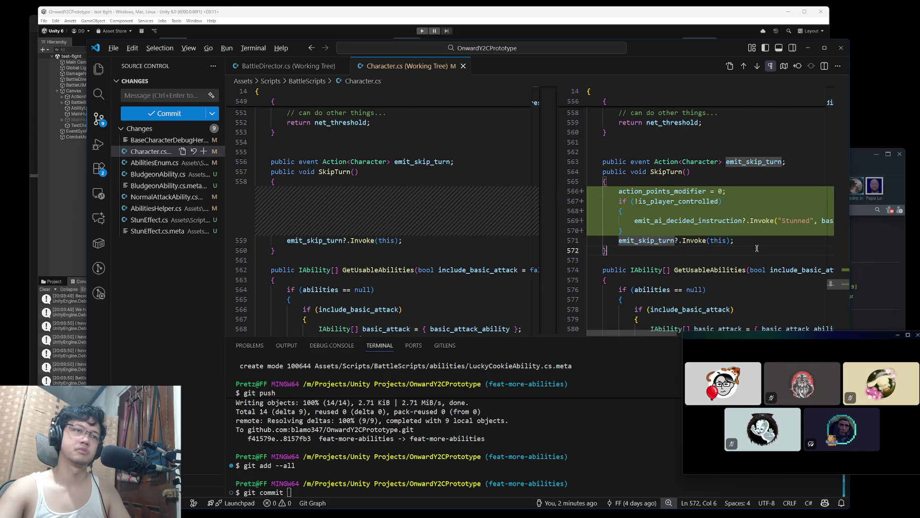
key(ctrl+a)
double_click(644, 240)
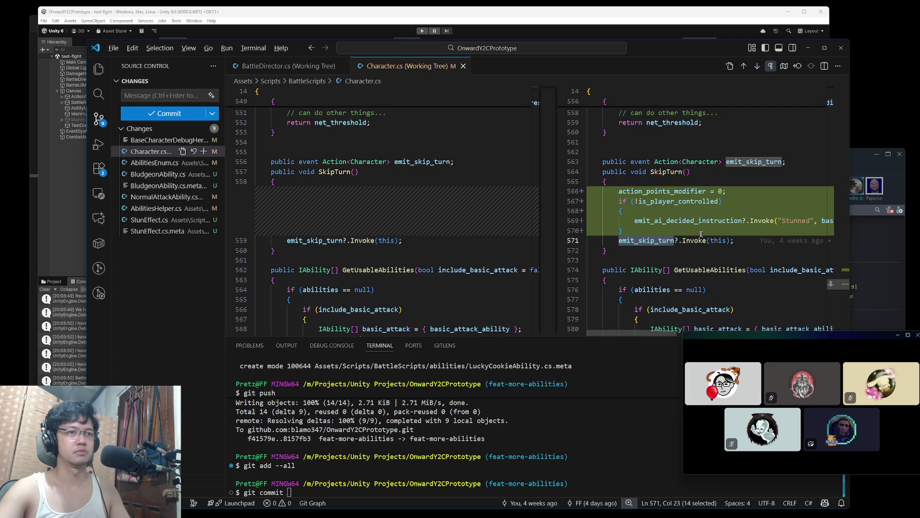
click(726, 178)
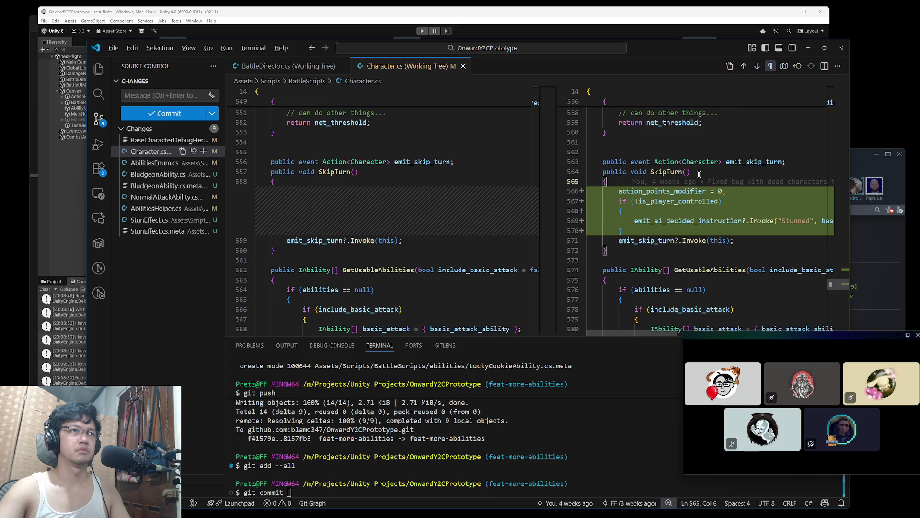
key(alt+Tab)
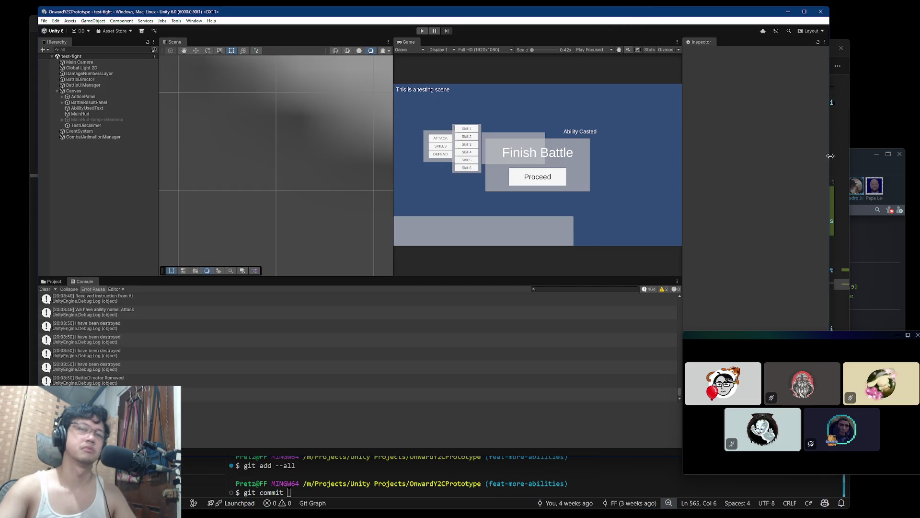
- Use the Windows key to open and close Start, leaving the Battlestate launcher in front
key(super)
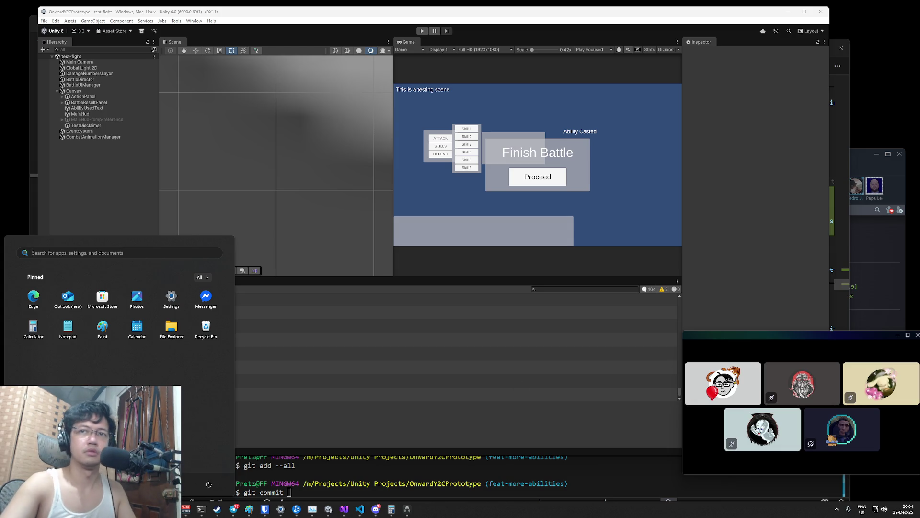
key(super)
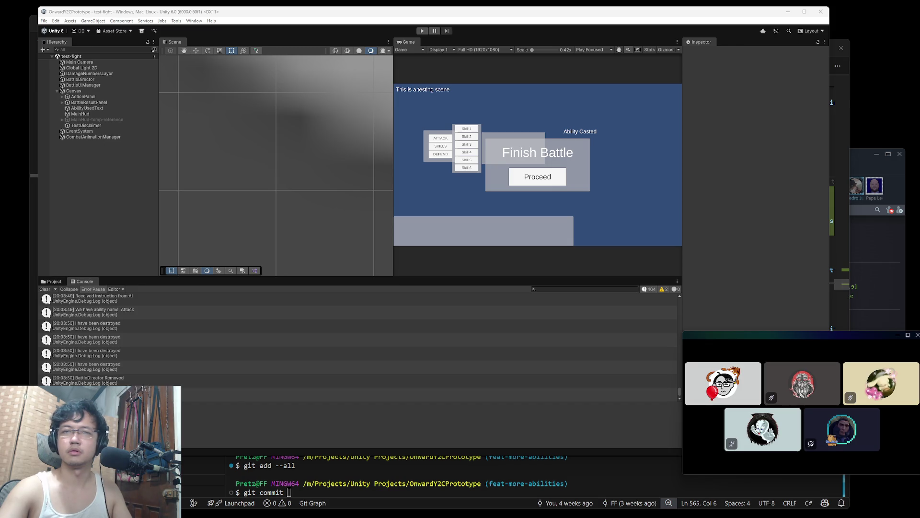
key(super)
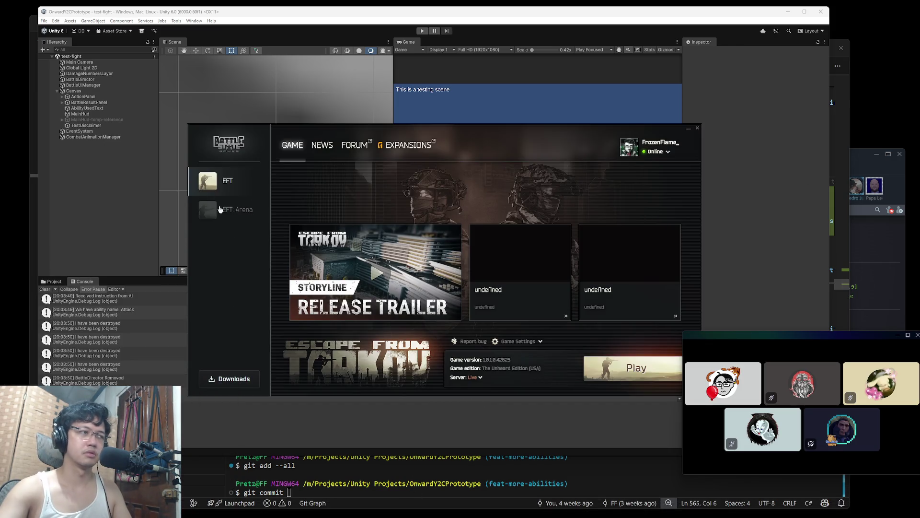
- Select EFT: Arena in the launcher, then return to the launcher window via Task View
click(215, 208)
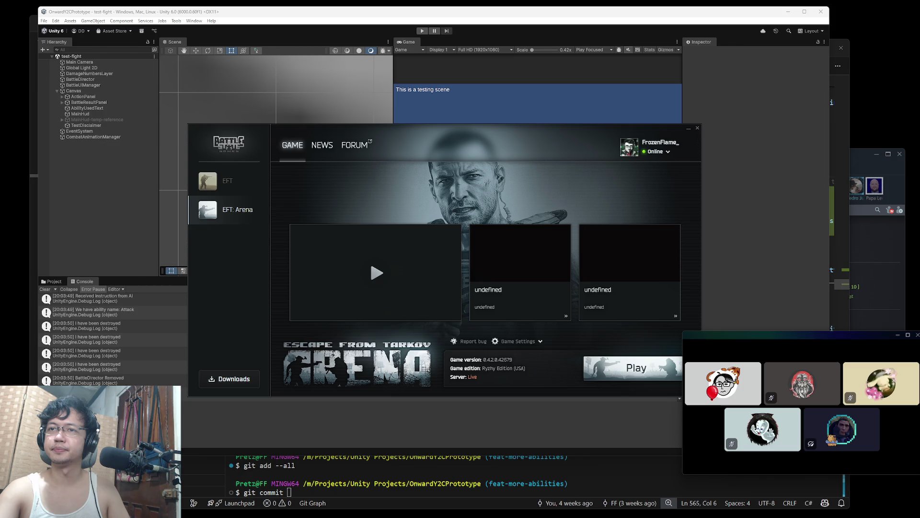
key(alt+Tab)
key(super+Tab)
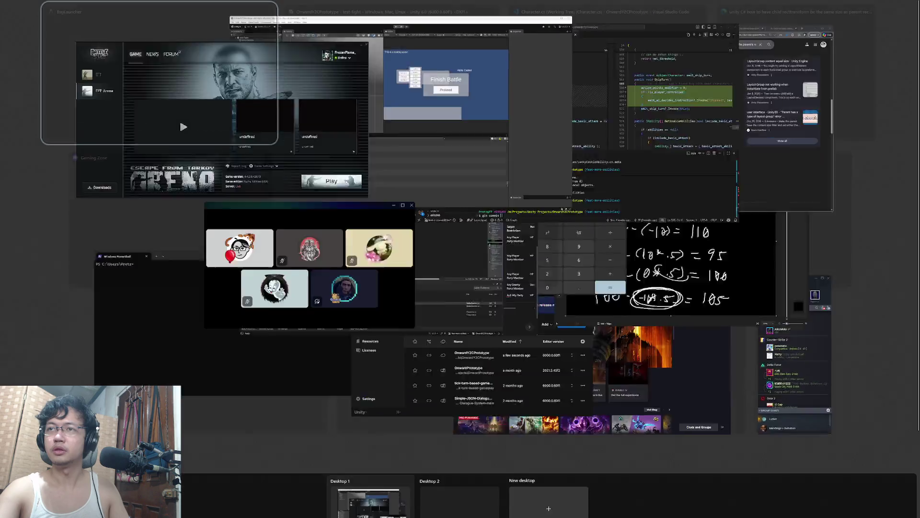
key(Return)
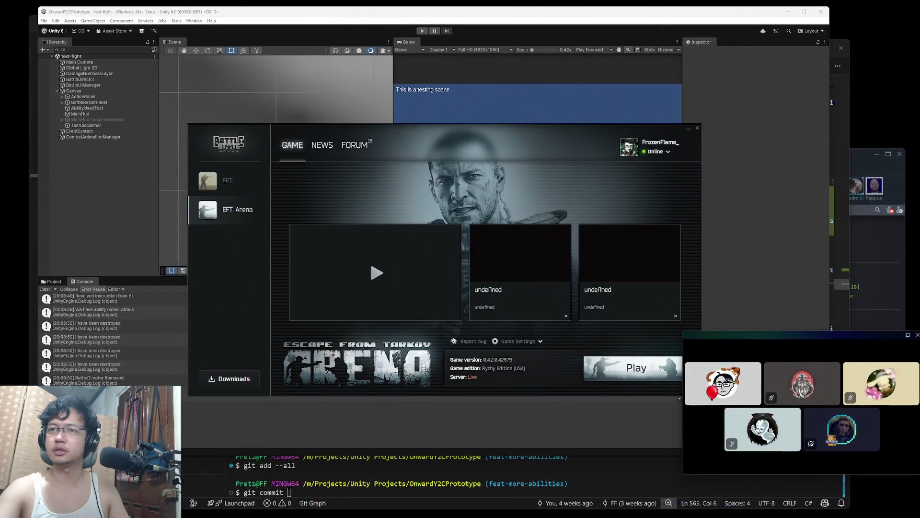
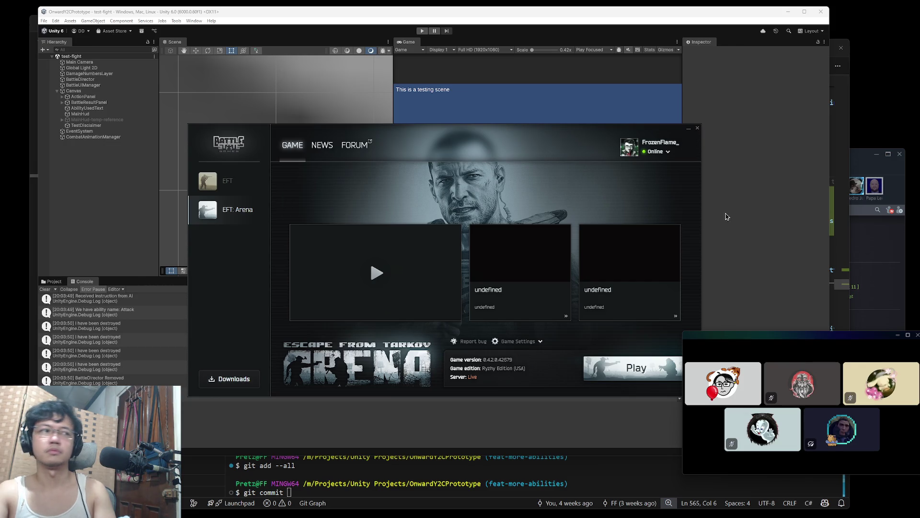
- Check the hidden tray icons and start-menu search, then dismiss them without launching anything
click(697, 128)
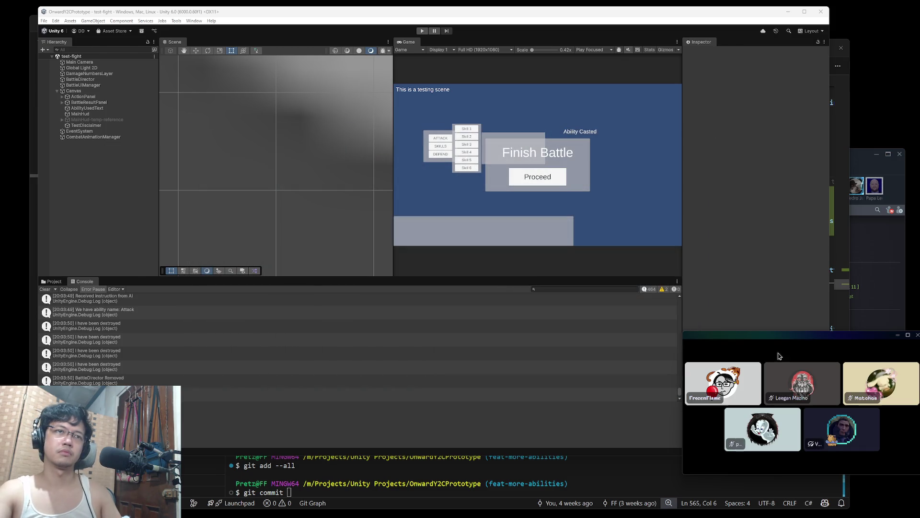
click(837, 509)
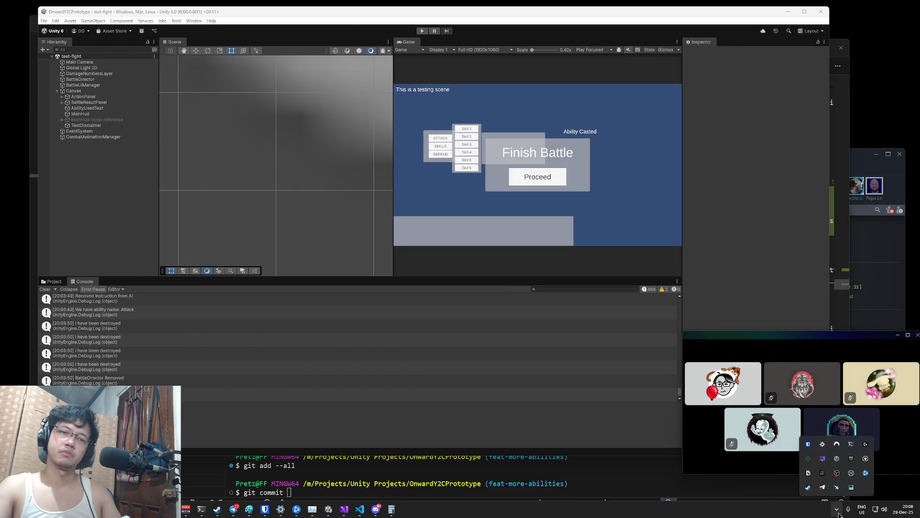
key(super)
text(audacity)
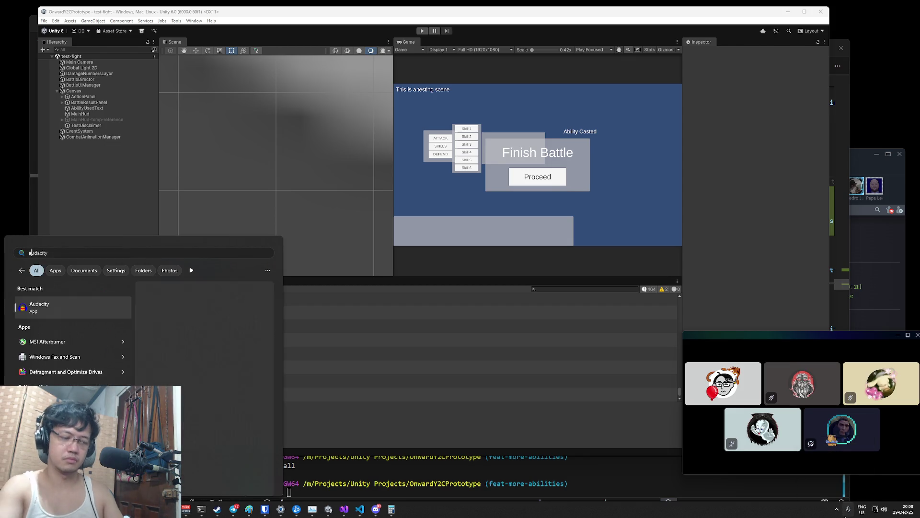
key(BackSpace)
key(BackSpace)
key(BackSpace)
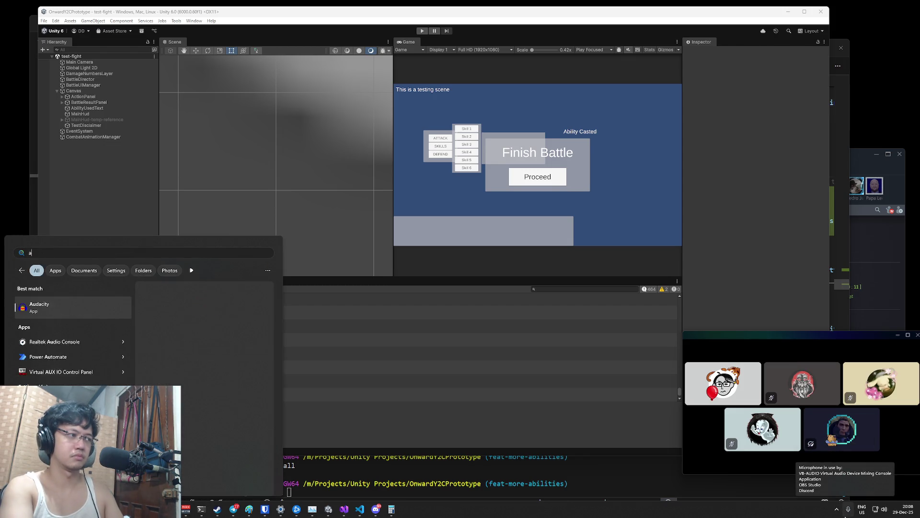
key(Escape)
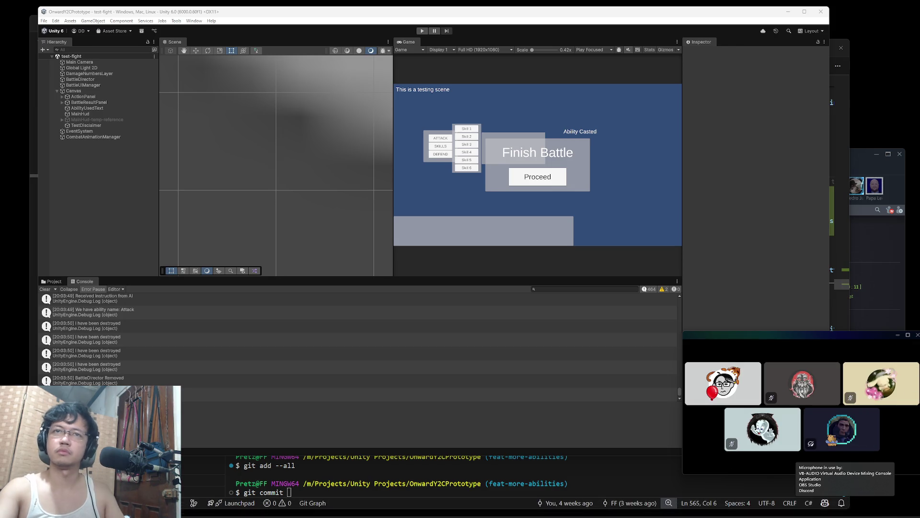
key(super)
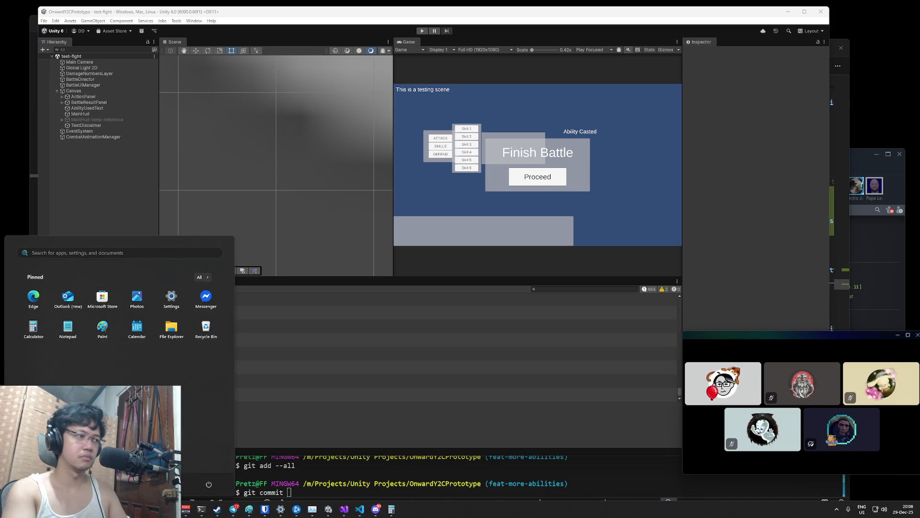
text(b)
key(BackSpace)
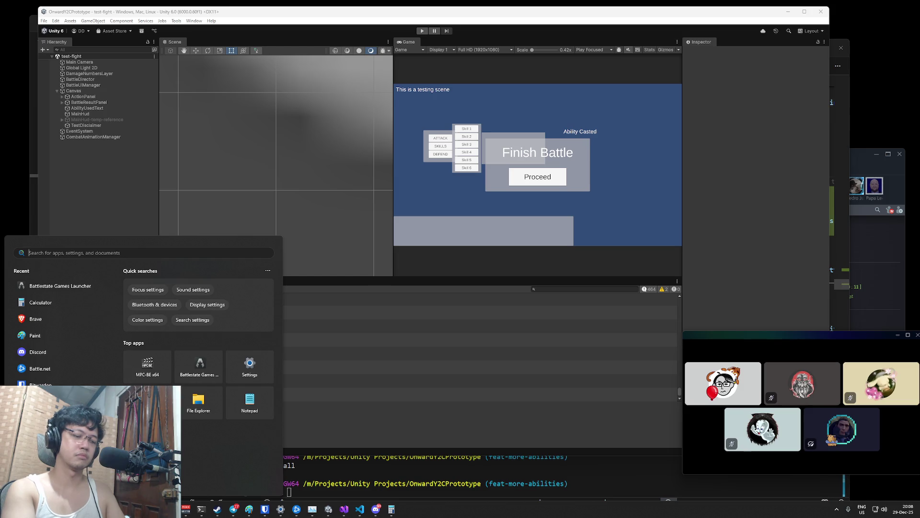
key(Escape)
text(git commit)
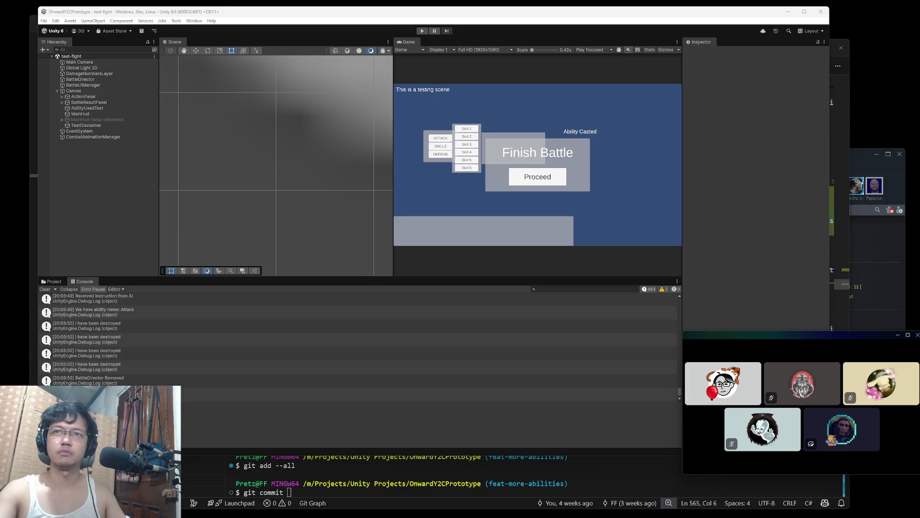
key(super+Tab)
key(Escape)
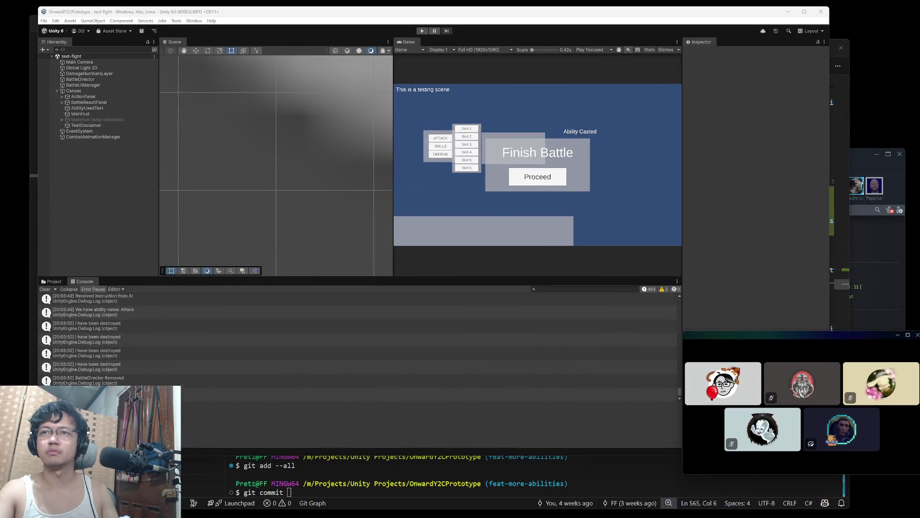
- Switch the launcher to EFT: Arena, close it, and start play mode in Unity
mouse_move(299, 516)
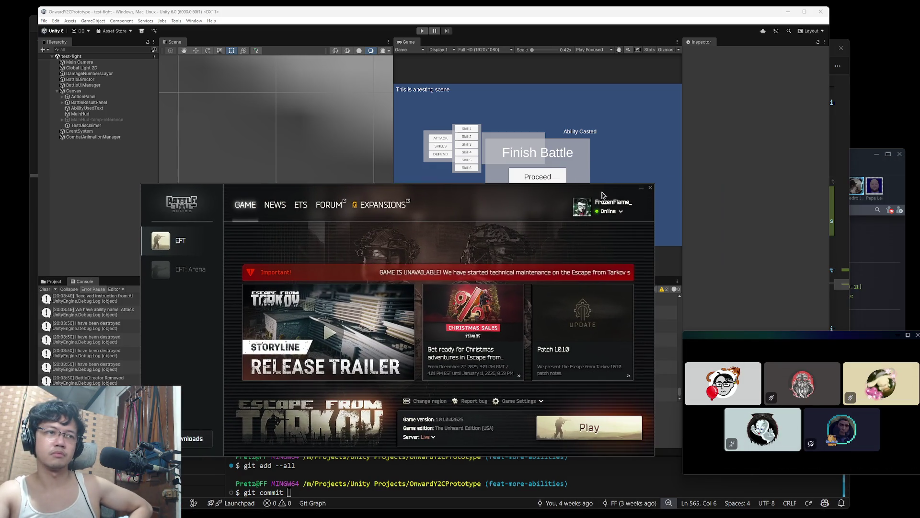
click(202, 267)
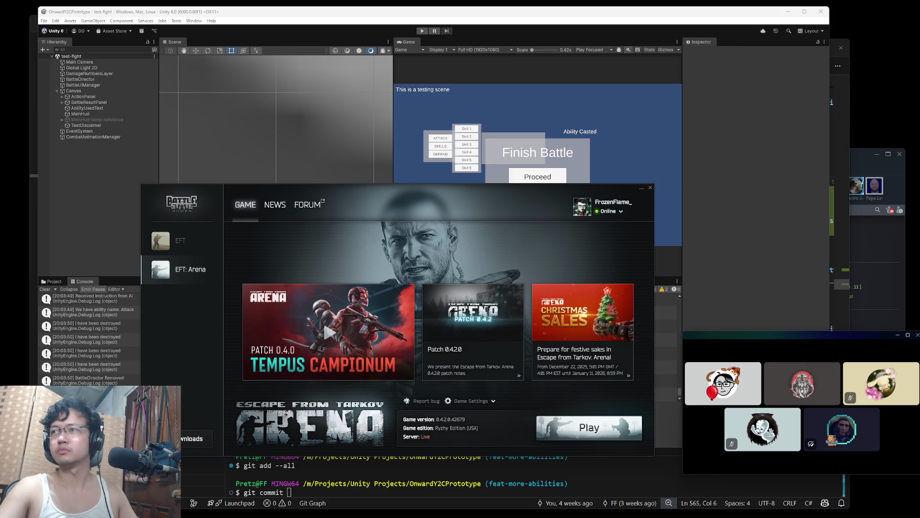
key(super+Tab)
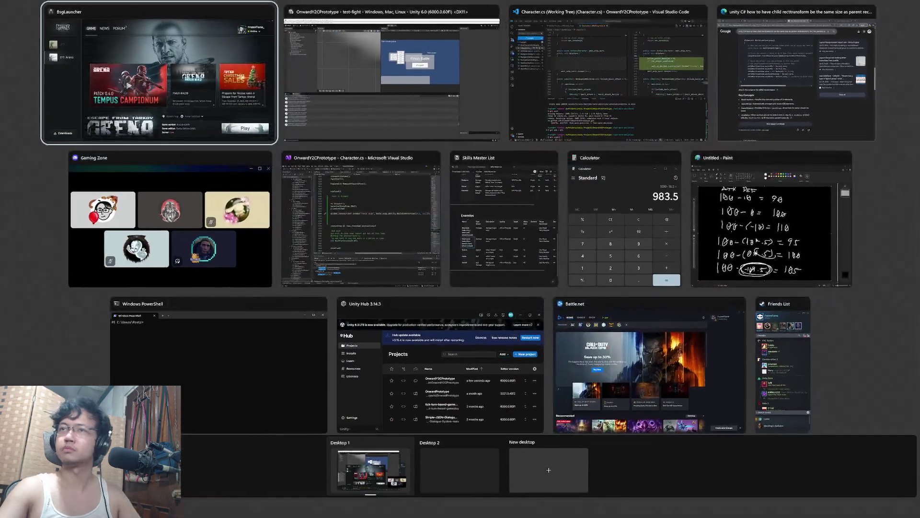
key(Escape)
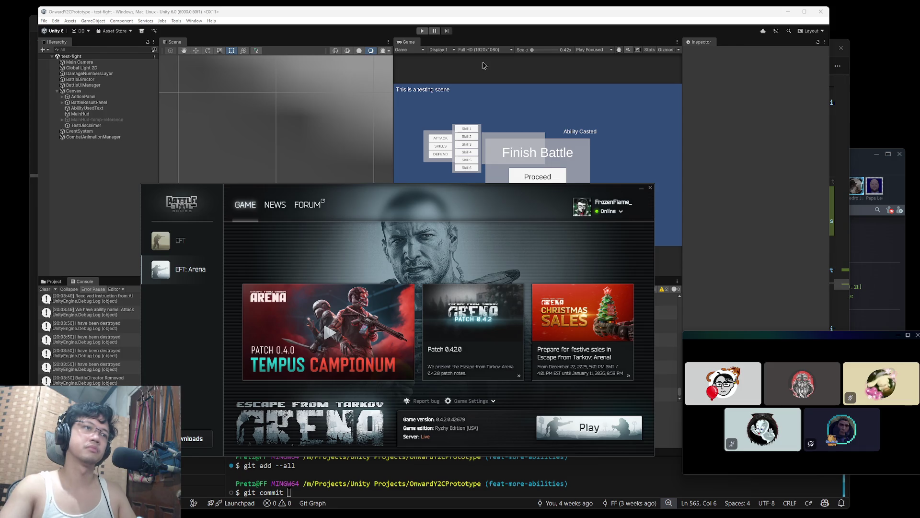
click(498, 16)
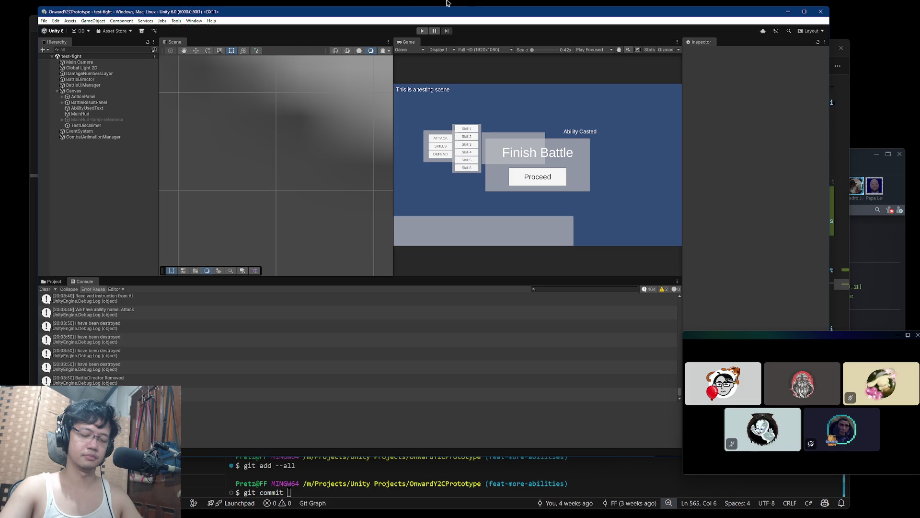
click(422, 31)
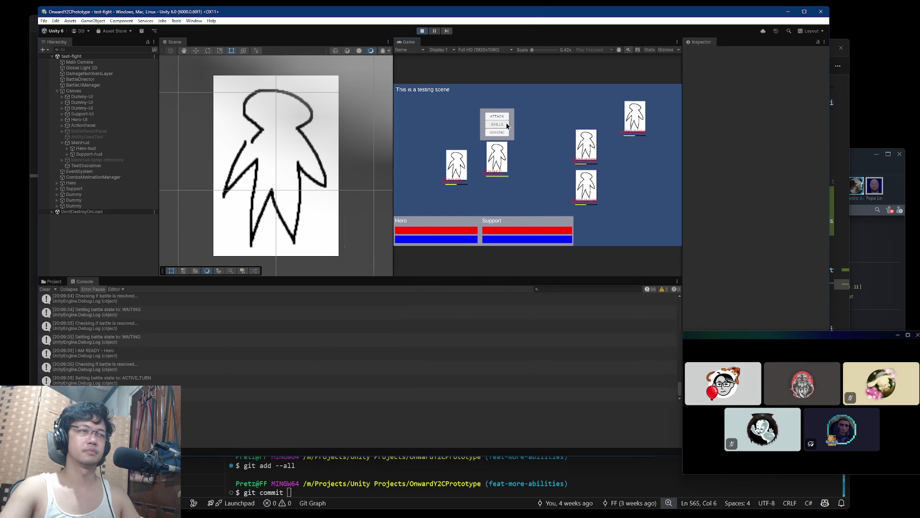
- Glance at the Character.cs changes, then stun a Dummy with Bludgeon and attack the left character
key(super+Tab)
click(573, 130)
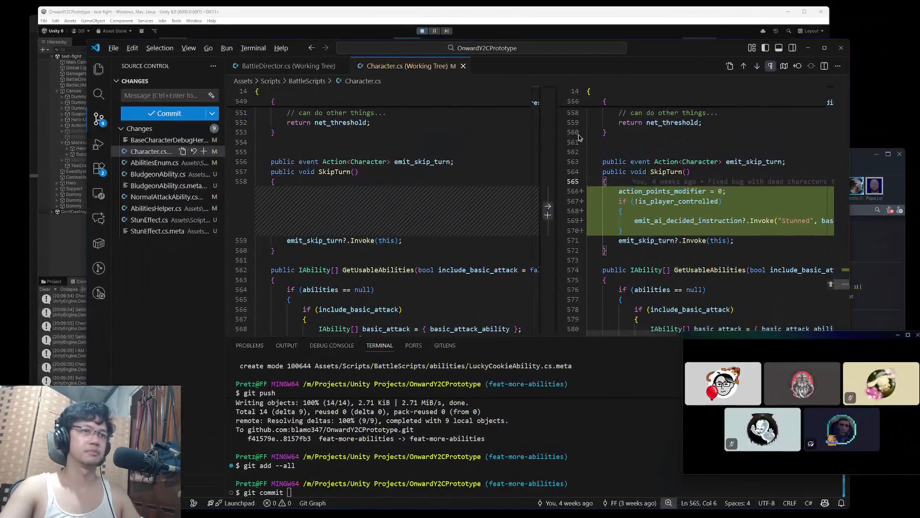
key(alt+Tab)
click(497, 124)
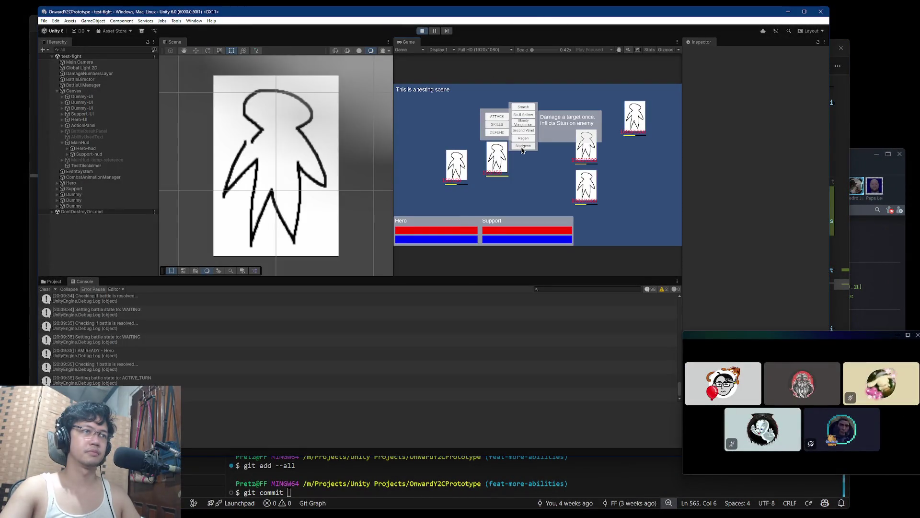
click(522, 150)
click(579, 150)
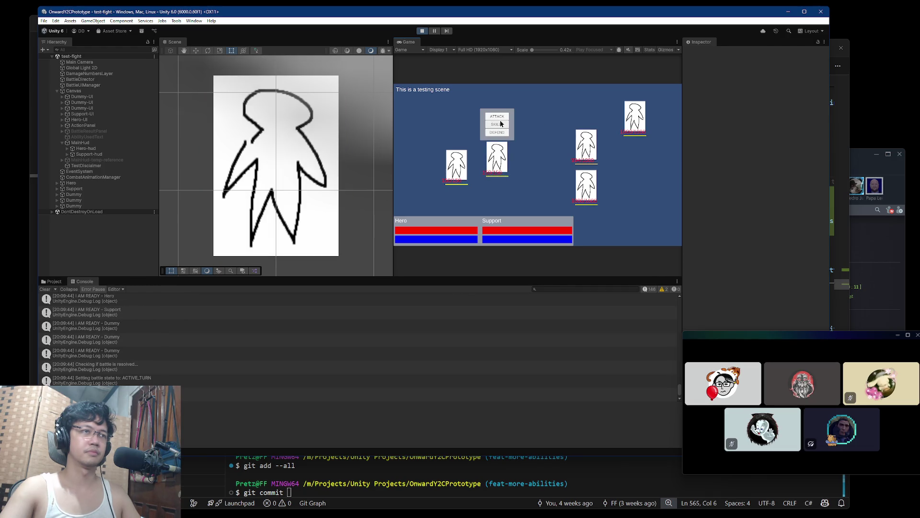
click(498, 120)
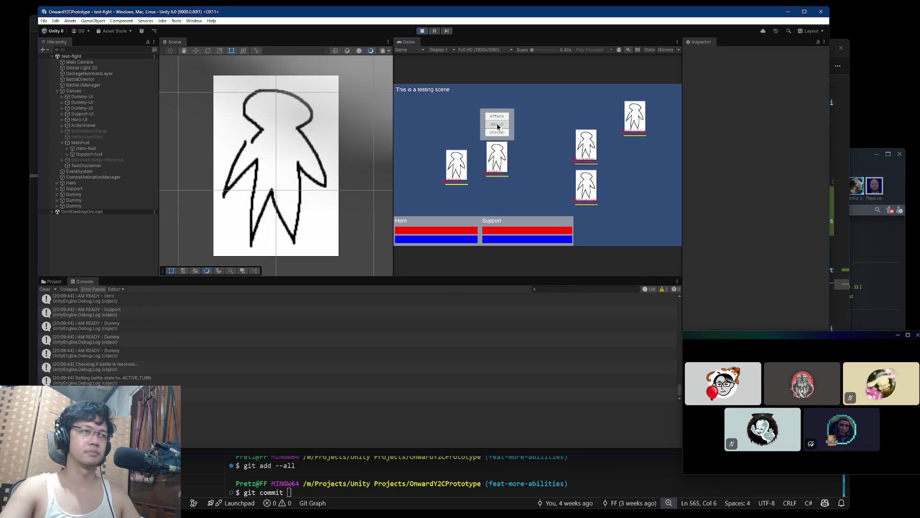
click(457, 154)
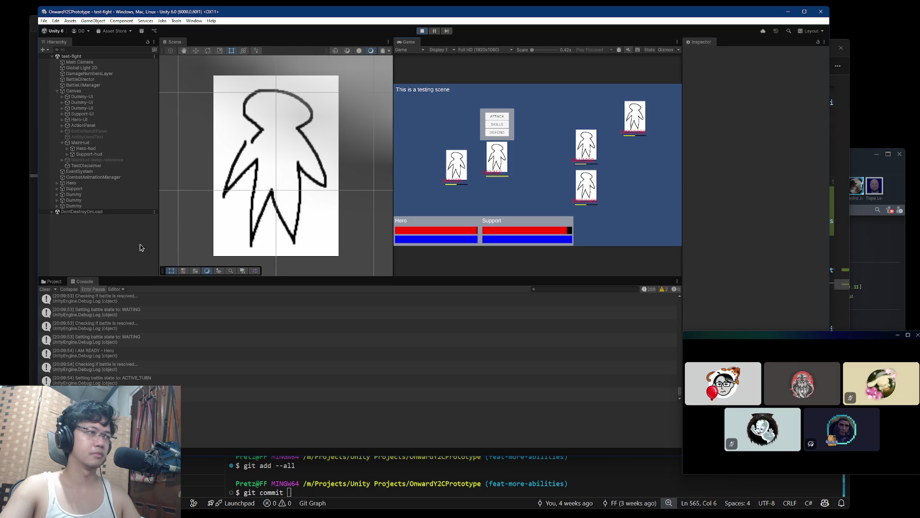
- Bludgeon the pink enemy, attack the lower-right Dummy, and have the hero defend
click(497, 124)
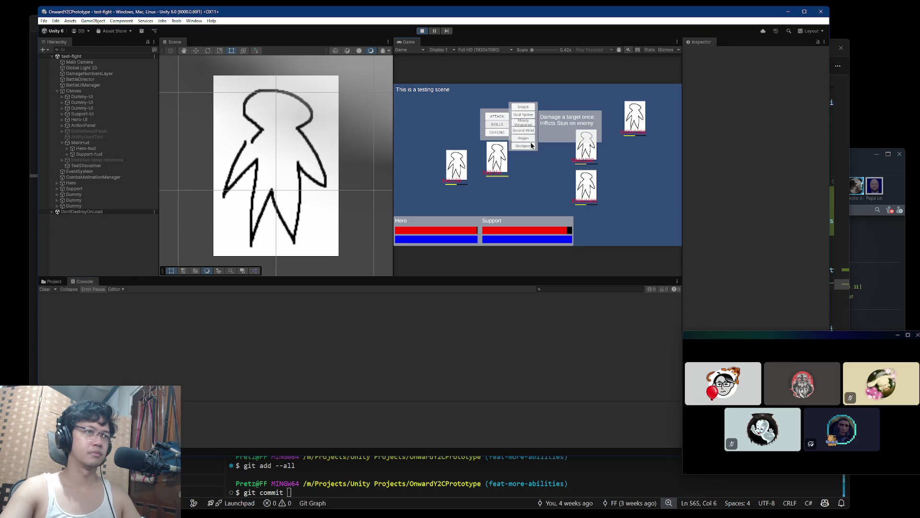
click(532, 146)
click(590, 149)
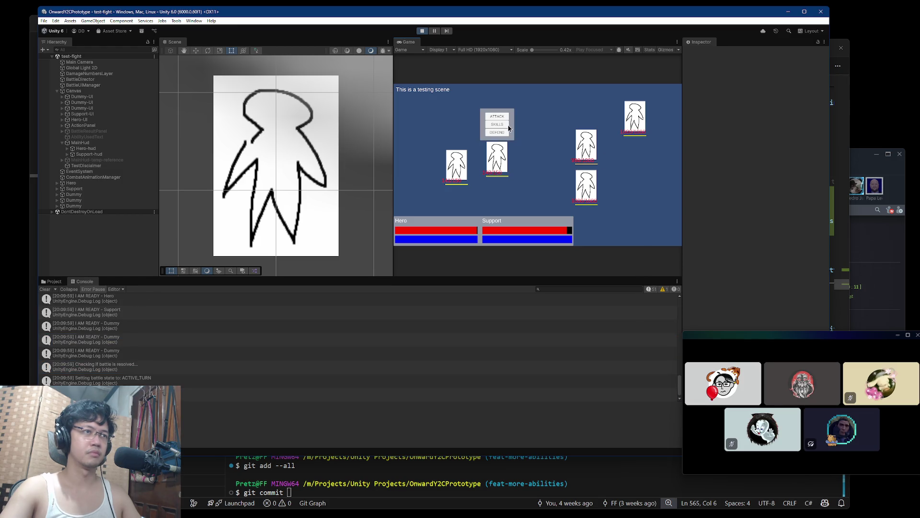
click(497, 116)
click(586, 186)
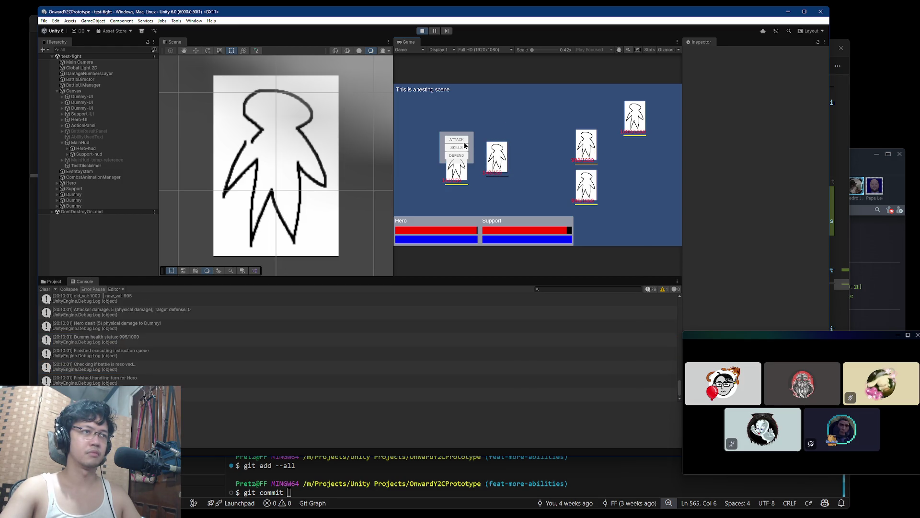
click(458, 156)
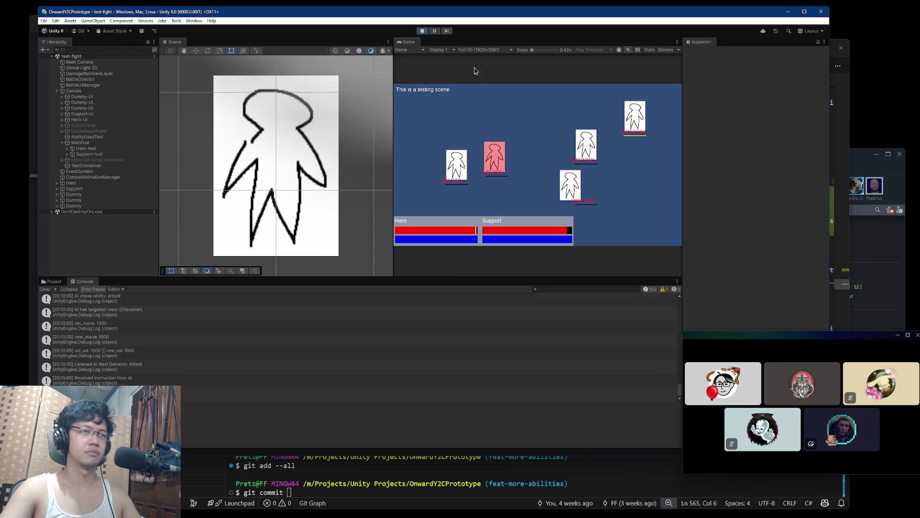
- Stop play mode and return to the Character.cs diff at line 567 in VS Code
key(ctrl+p)
key(super+Tab)
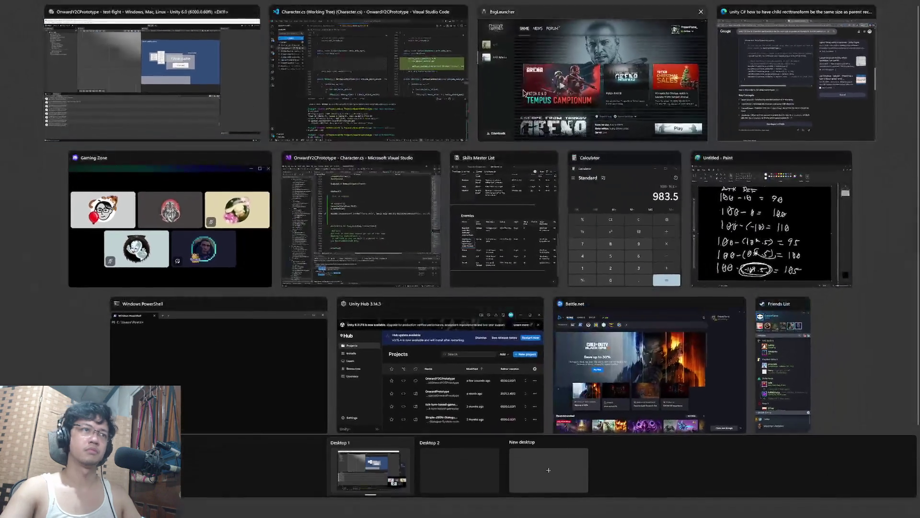
click(450, 78)
click(749, 201)
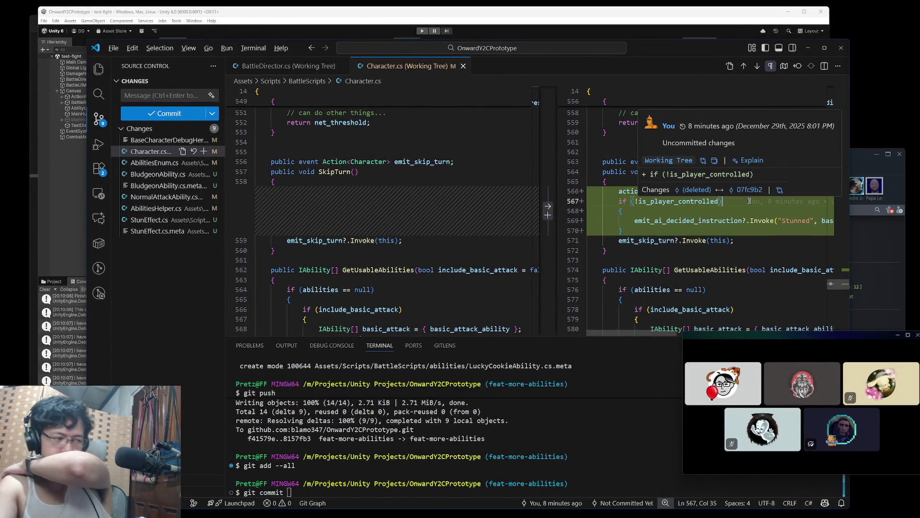
- Delete the stun-handling lines 567–570 from SkipTurn
click(746, 220)
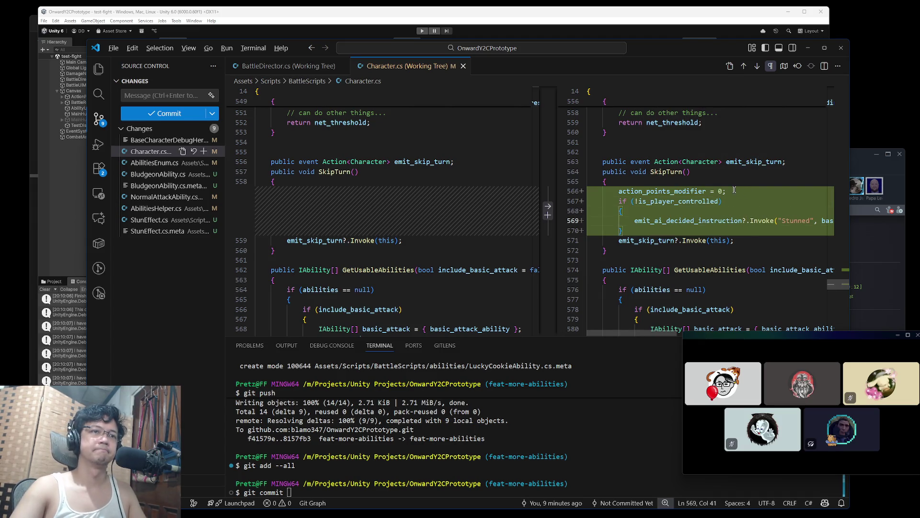
click(646, 220)
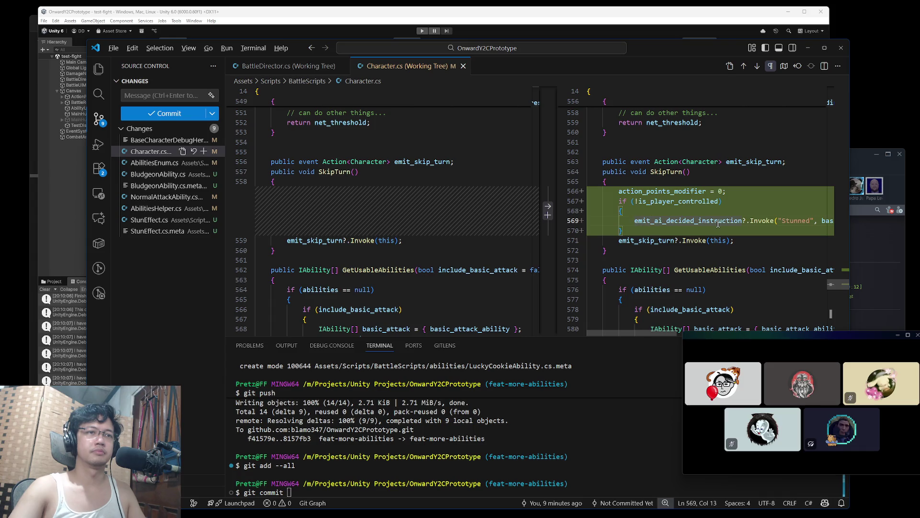
key(Down)
key(End)
key(shift+Up)
key(shift+Up)
key(shift+Up)
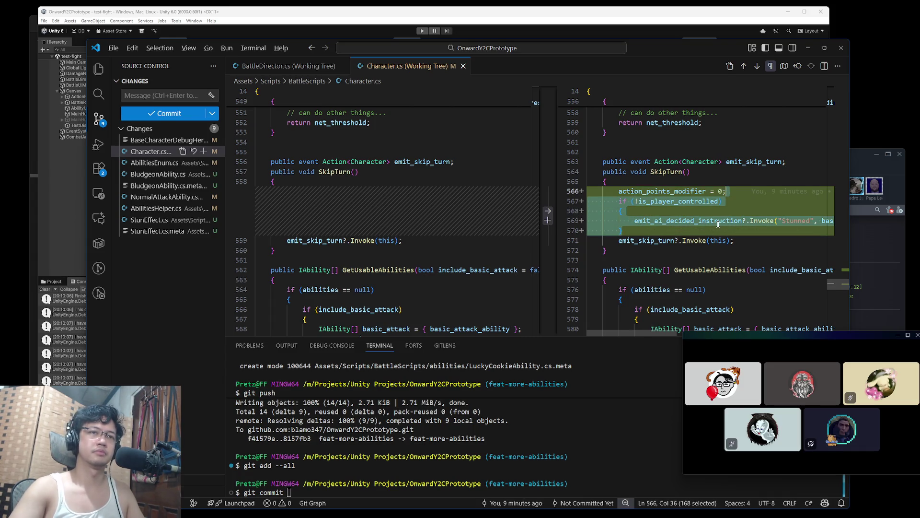
key(Return)
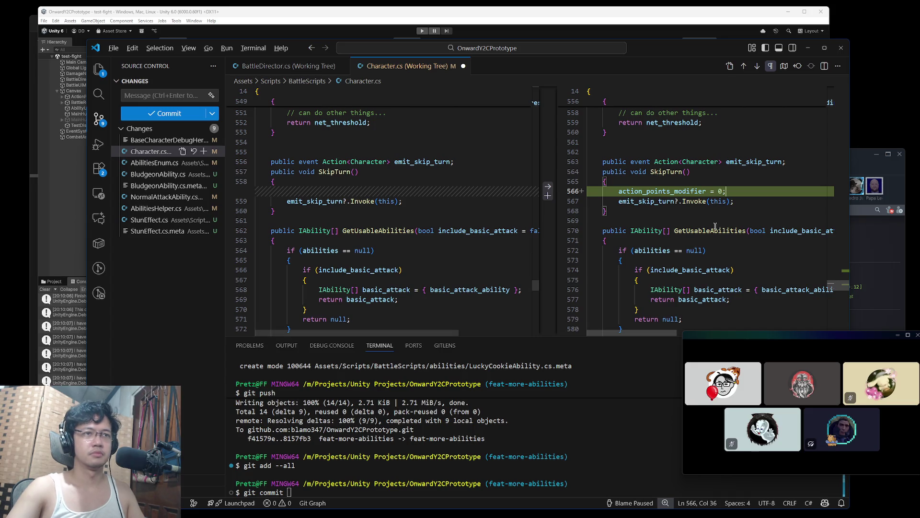
- Type and then discard an unfinished SetState call, then show all open windows
text(S)
key(Escape)
text(etState)
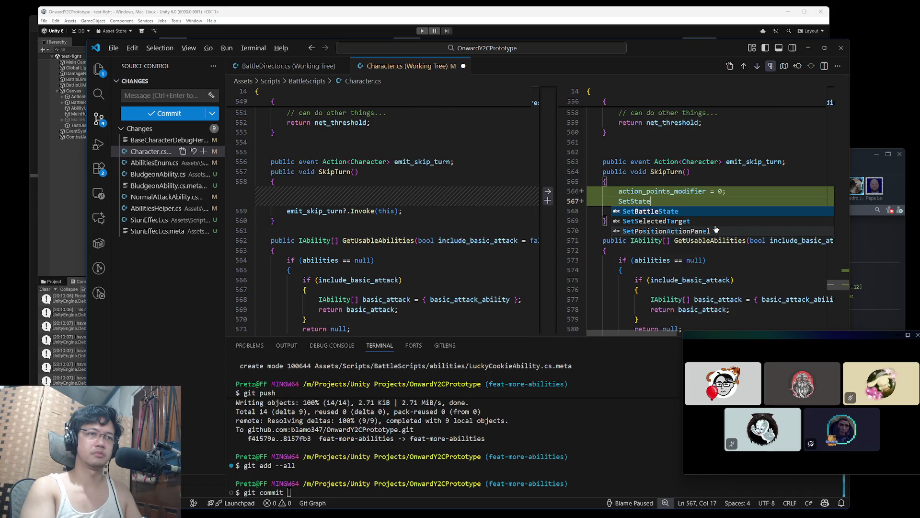
key(Escape)
key(BackSpace)
key(BackSpace)
key(BackSpace)
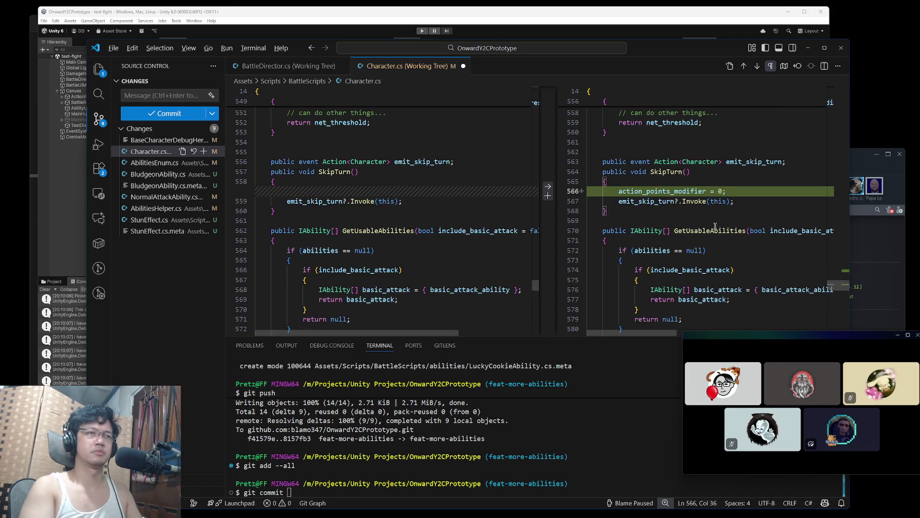
key(super+Tab)
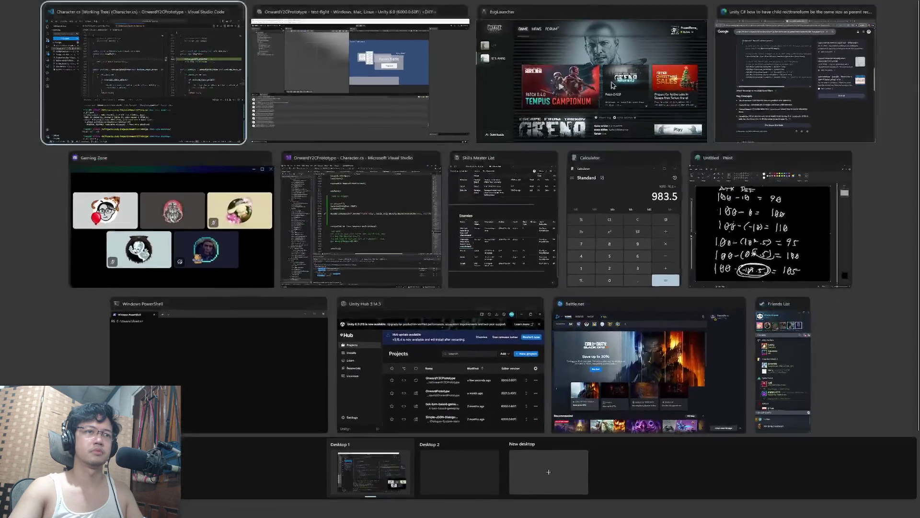
- Bring Character.cs to the front in Visual Studio and remove a stray blank line
click(374, 221)
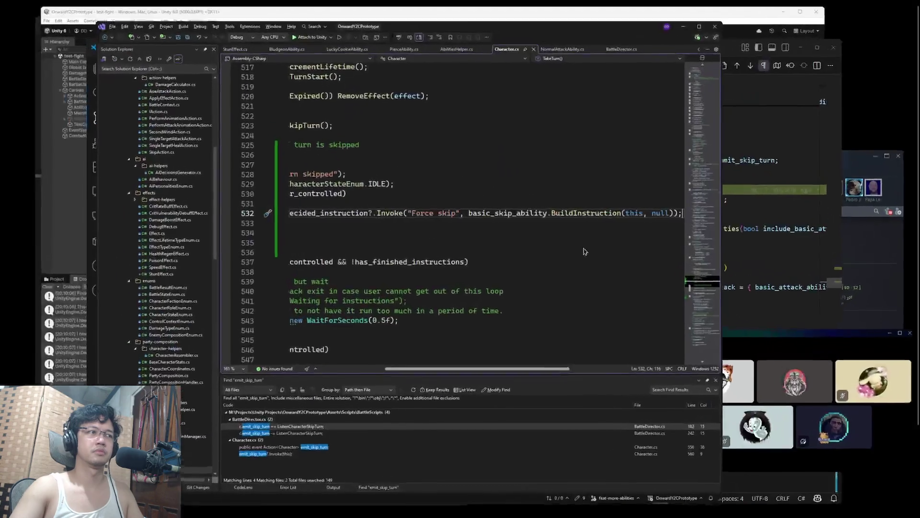
key(Return)
key(Up)
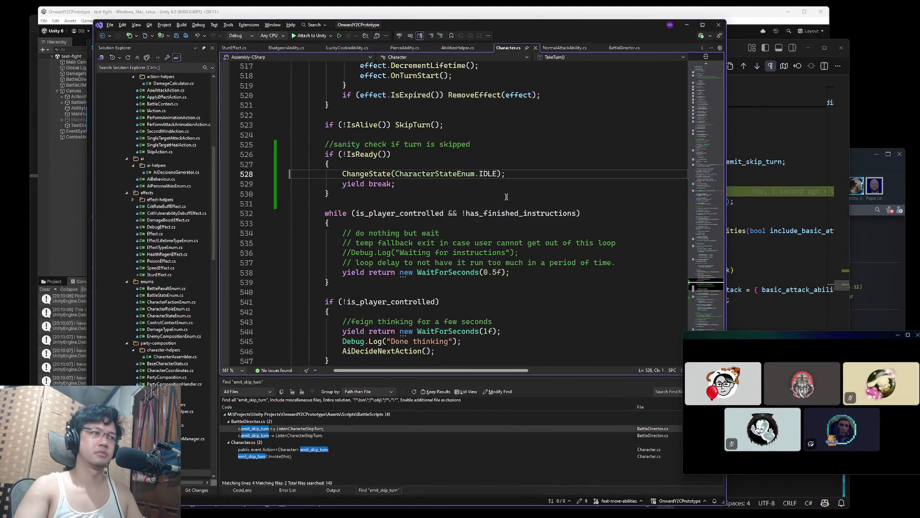
key(BackSpace)
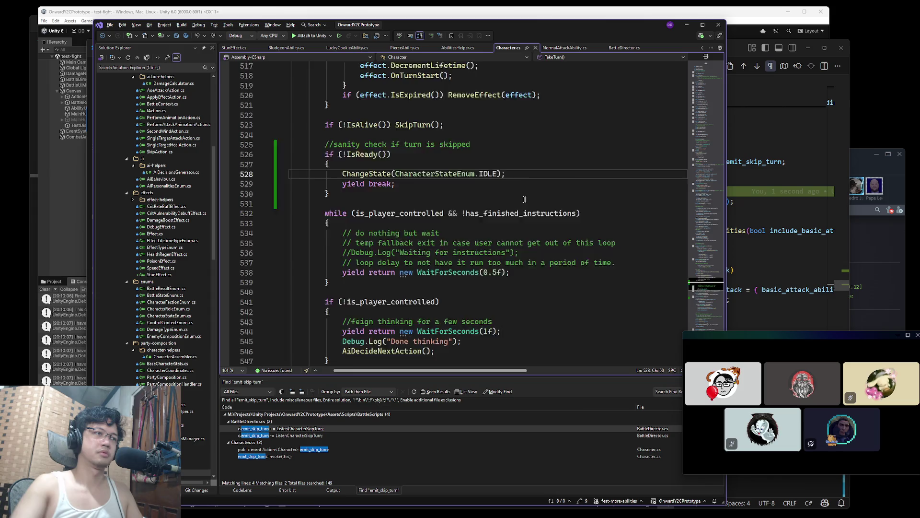
scroll(525, 199, down, 20)
scroll(472, 175, up, 8)
- Add a ChangeState(CharacterStateEnum.SKIP); line below the action points reset
click(473, 148)
key(Return)
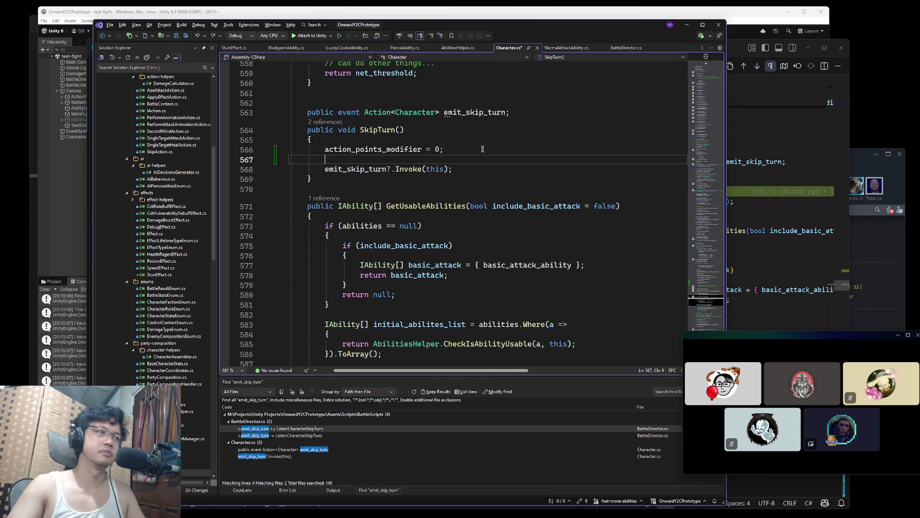
text(ChangeSt)
key(Tab)
text(()
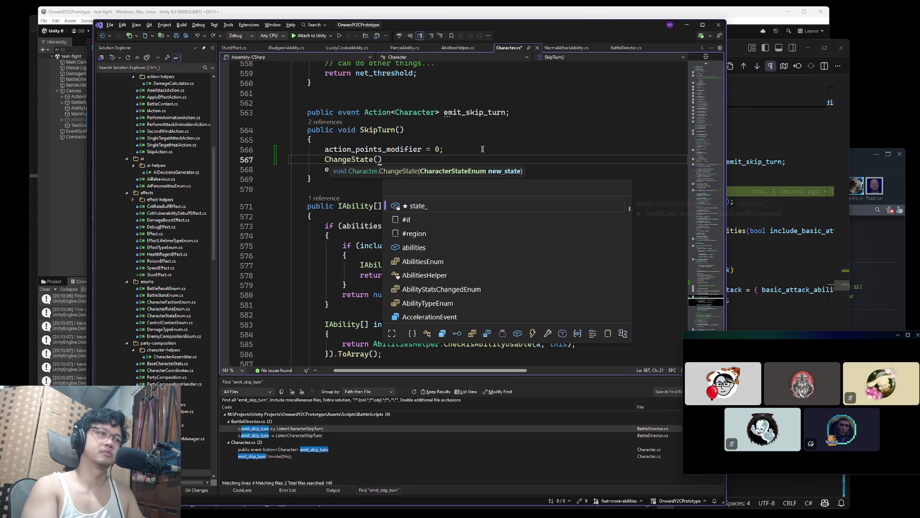
text(Cgh)
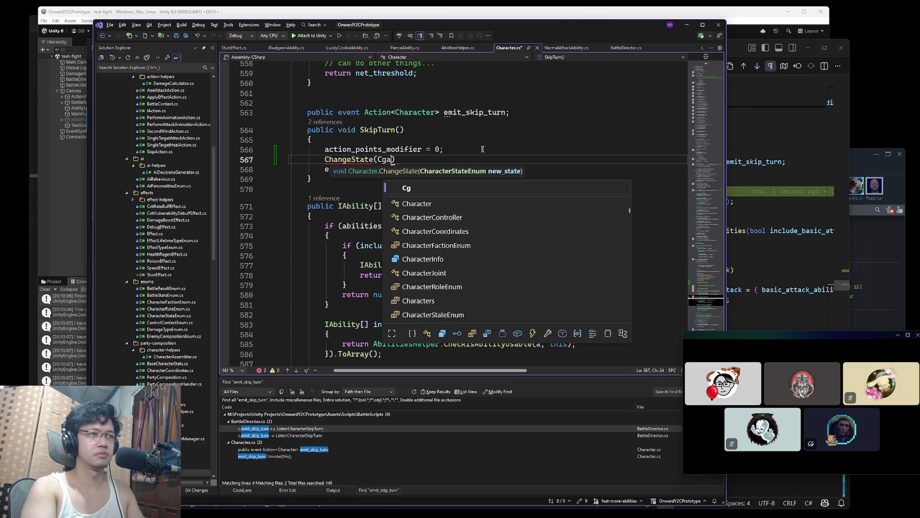
key(BackSpace)
key(BackSpace)
key(BackSpace)
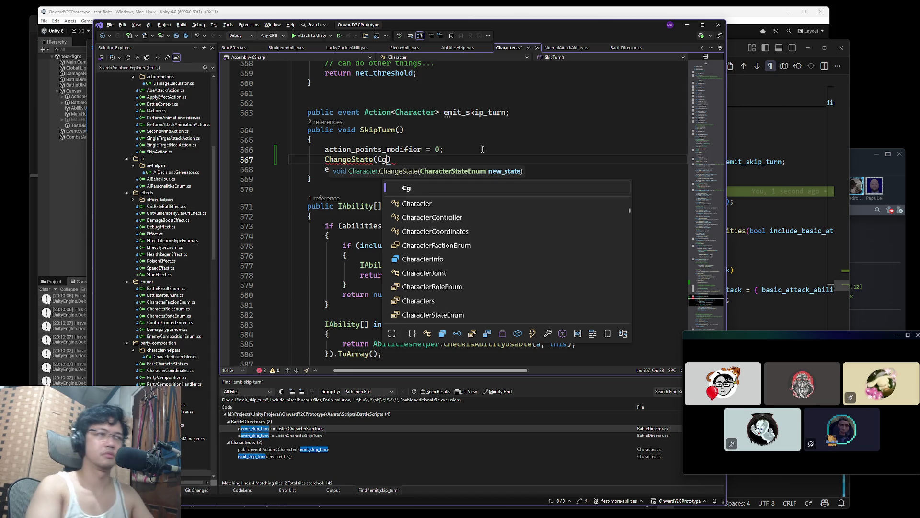
text(CharacterStateEnum. )
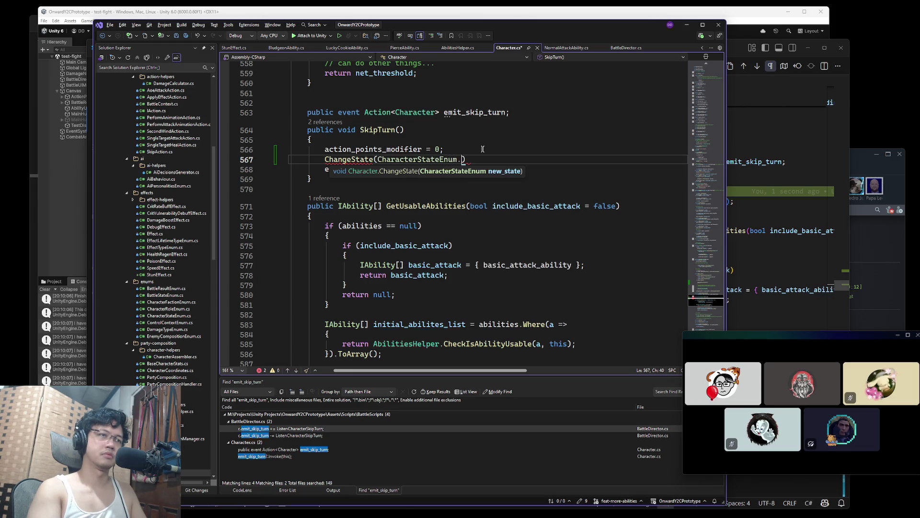
text(SKIP);)
- Jump to the CharacterStateEnum definition with F12
click(451, 160)
key(ctrl+f)
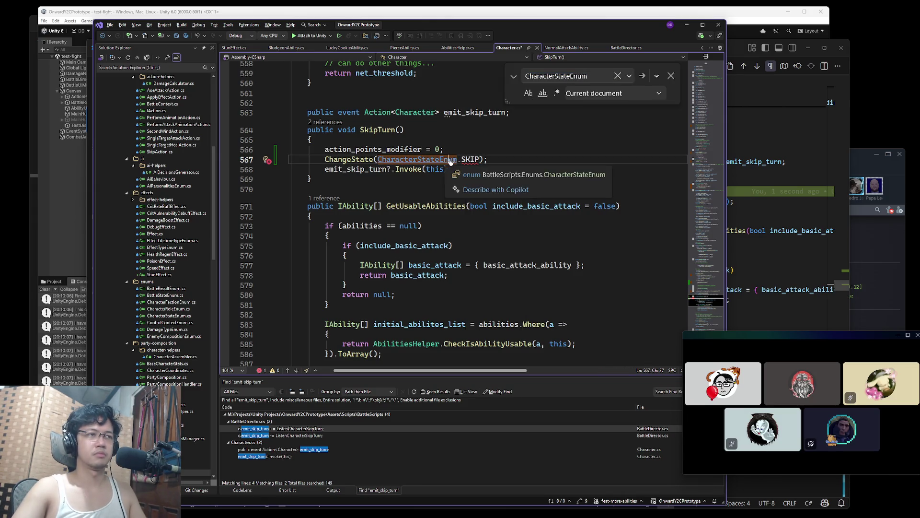
key(F12)
click(412, 135)
key(Return)
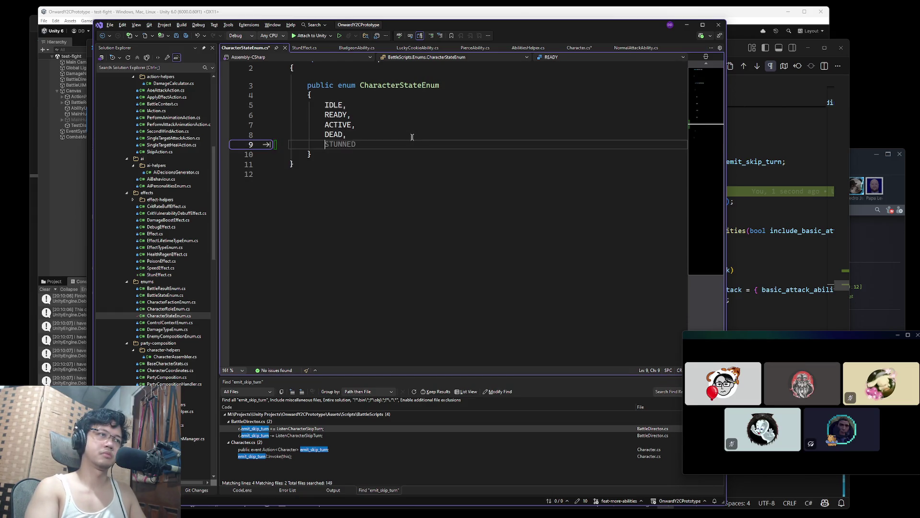
key(BackSpace)
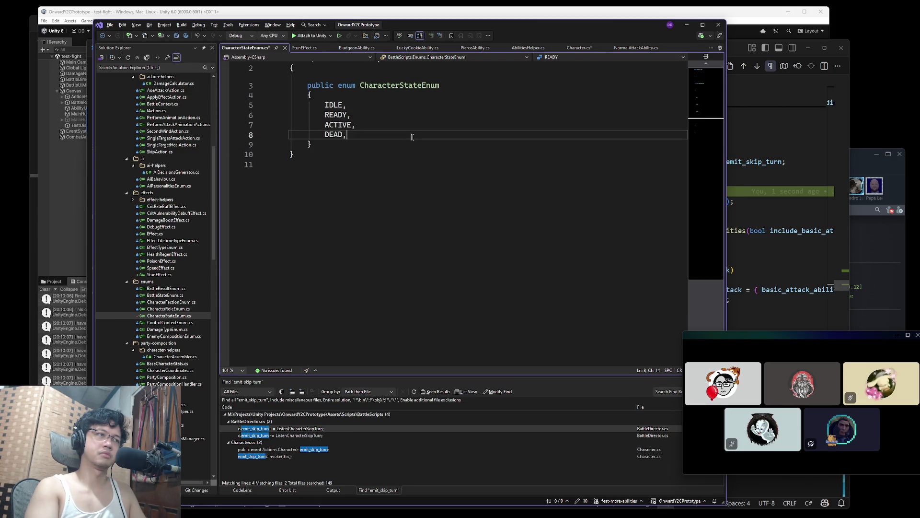
- Add a STUNNED value between ACTIVE and DEAD and save the enum file
key(Up)
key(End)
key(Return)
text(STUN,)
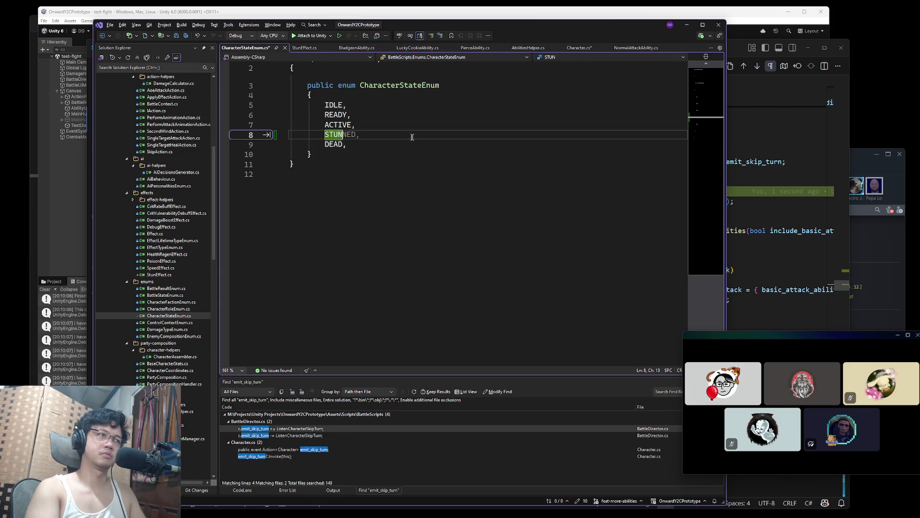
key(Left)
mouse_move(345, 135)
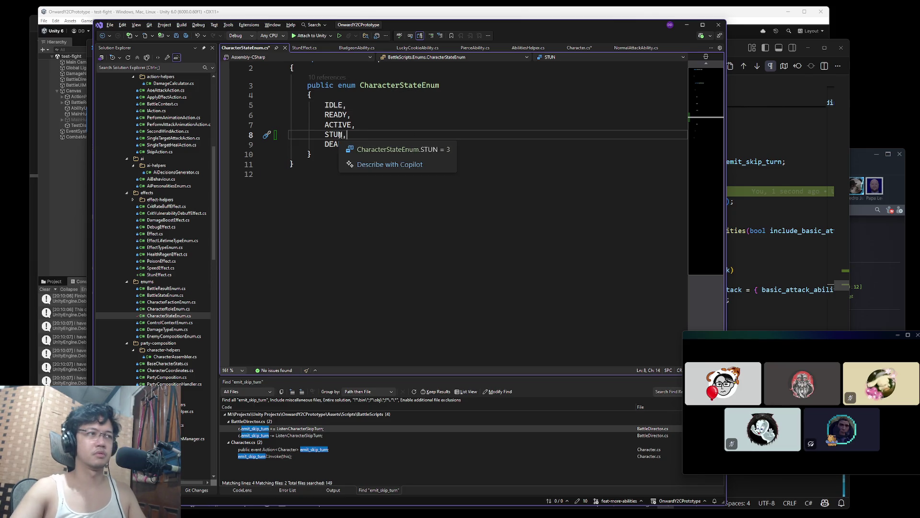
text(NED)
key(ctrl+s)
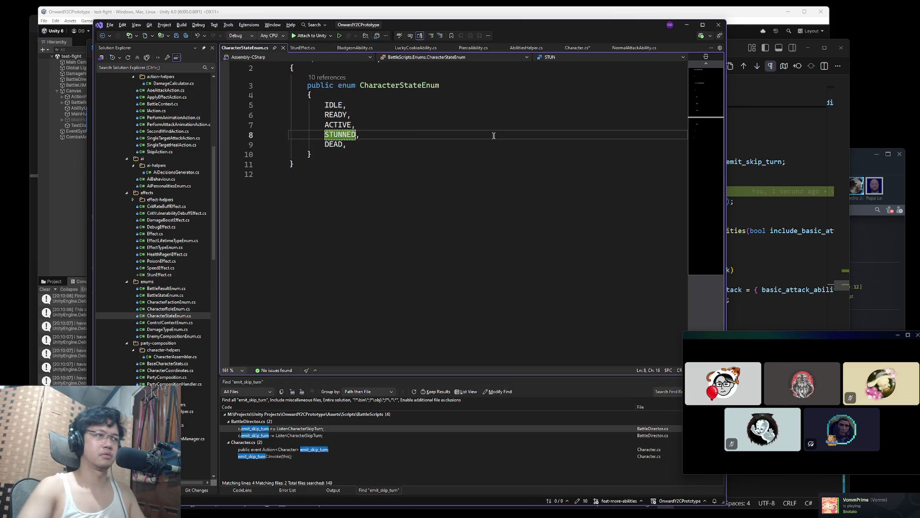
- Change the ChangeState argument from SKIP to STUNNED and save Character.cs
key(ctrl+Tab)
double_click(473, 160)
text(STYNBN)
key(BackSpace)
key(BackSpace)
key(BackSpace)
text(YNBN)
key(BackSpace)
key(BackSpace)
key(BackSpace)
text(UNNED);)
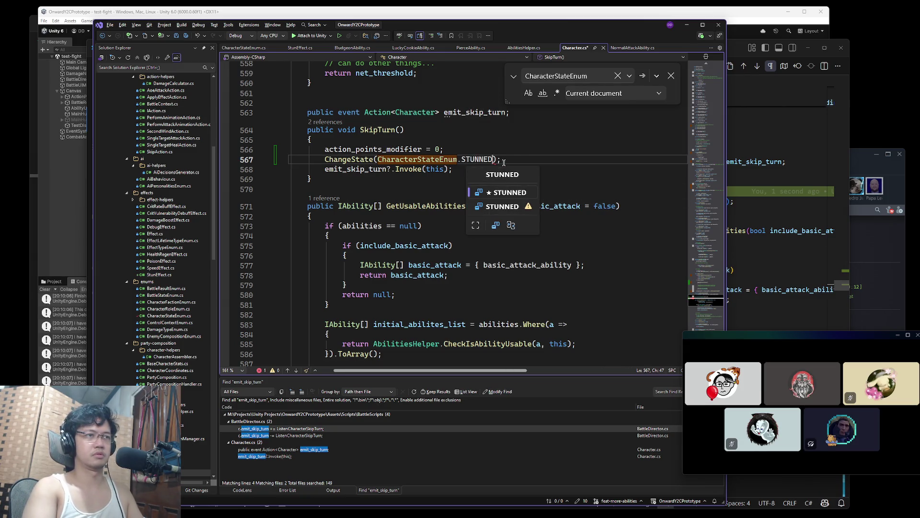
click(504, 162)
key(ctrl+s)
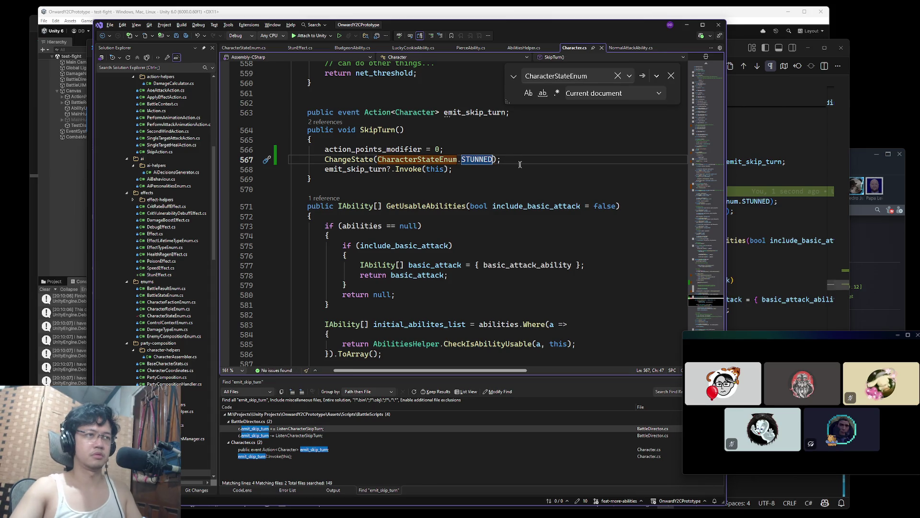
key(Escape)
- Move the ChangeState(CharacterStateEnum.STUNNED) line to the top of SkipTurn
double_click(422, 159)
scroll(533, 158, up, 4)
click(375, 248)
click(467, 249)
click(532, 276)
drag(532, 277, 247, 281)
key(ctrl+c)
key(BackSpace)
click(357, 256)
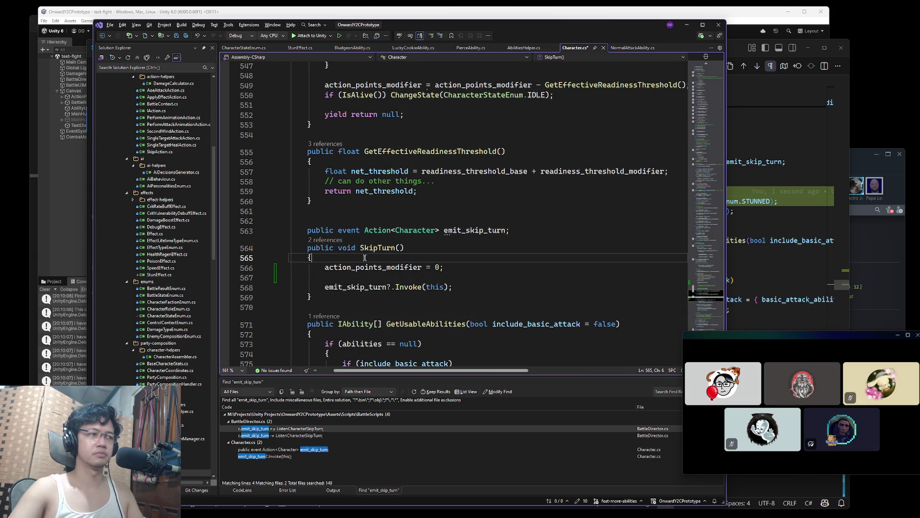
key(Down)
key(Down)
key(BackSpace)
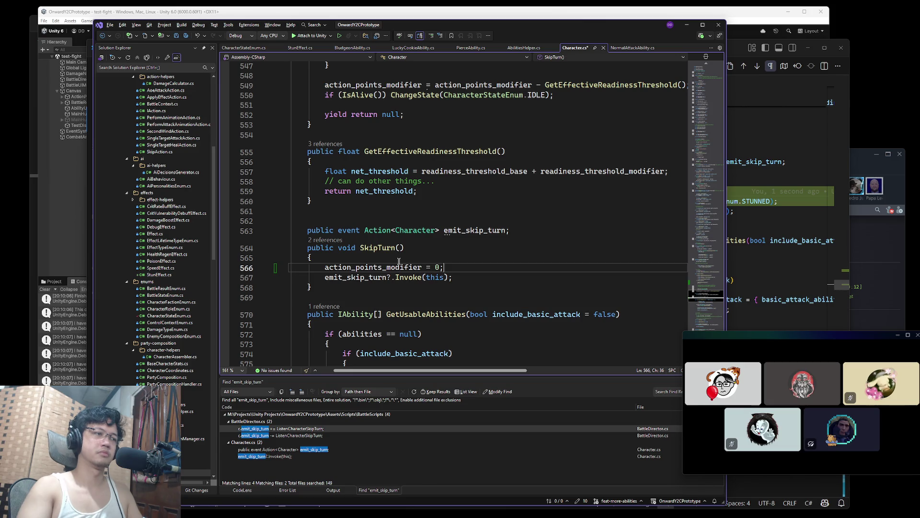
key(Up)
key(Return)
key(ctrl+v)
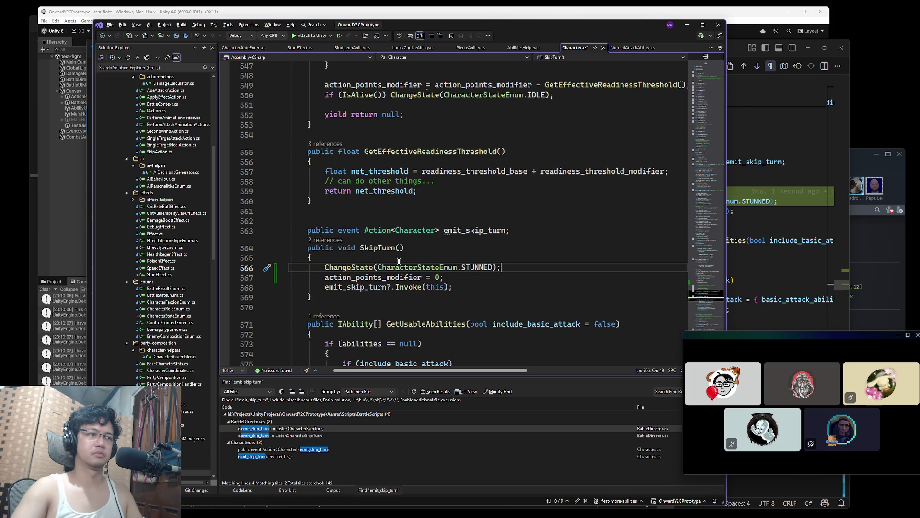
double_click(378, 248)
key(ctrl+f)
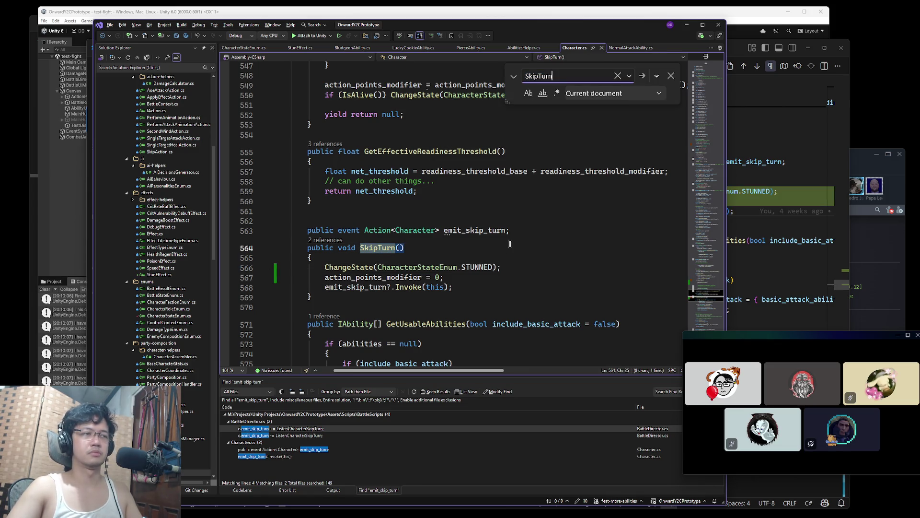
key(Return)
key(Return)
key(F3)
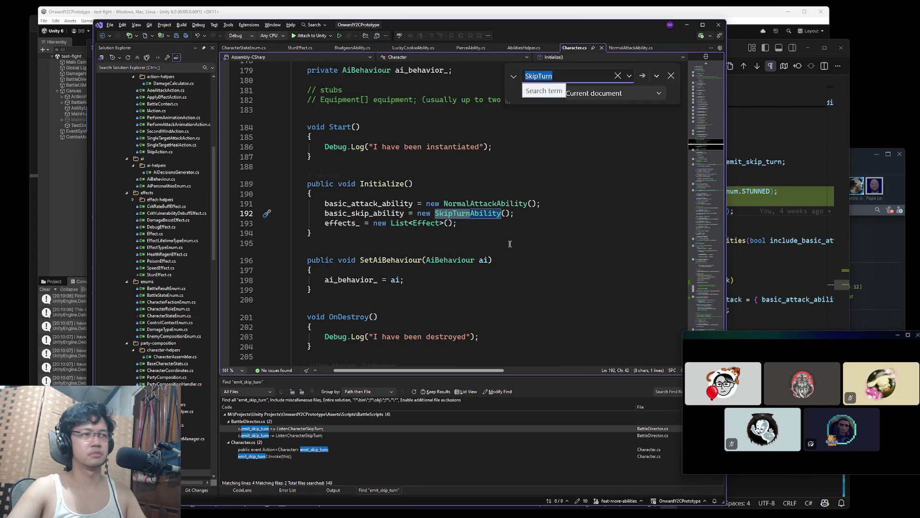
key(F3)
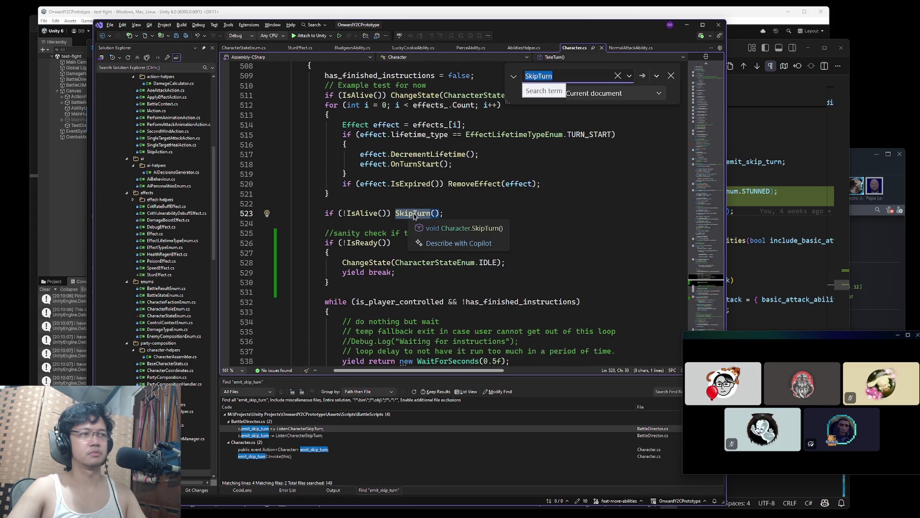
ctrl+click(416, 215)
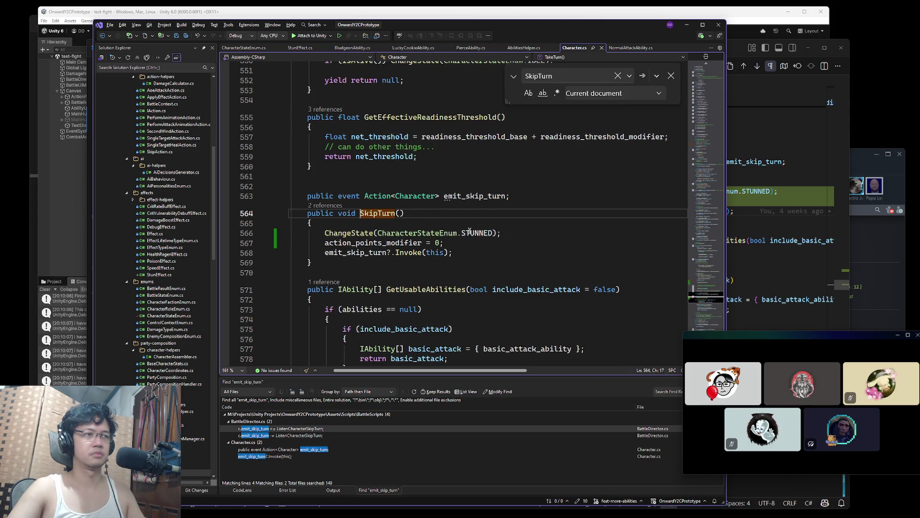
key(ctrl+minus)
click(489, 244)
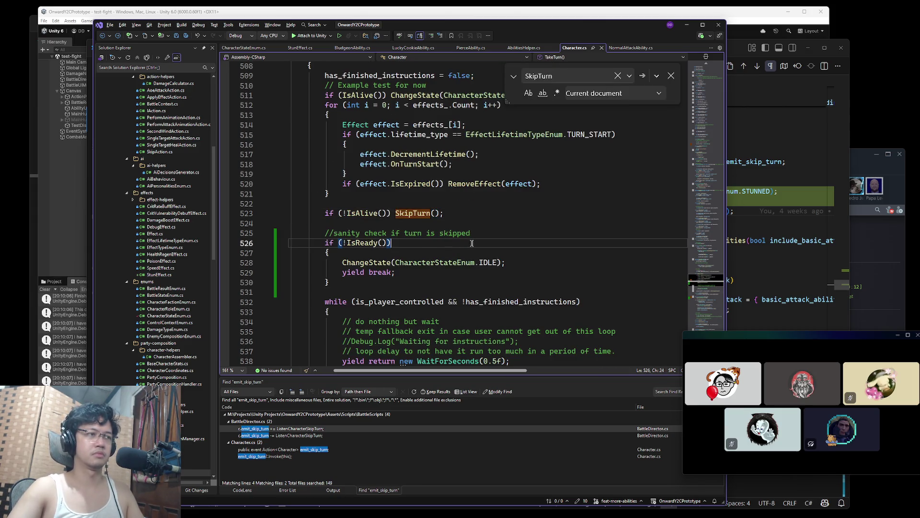
click(389, 243)
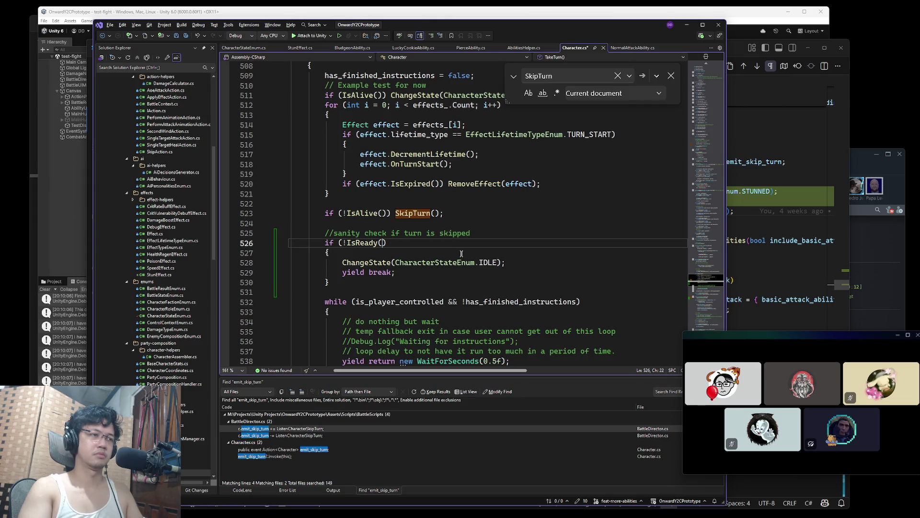
key(BackSpace)
text())
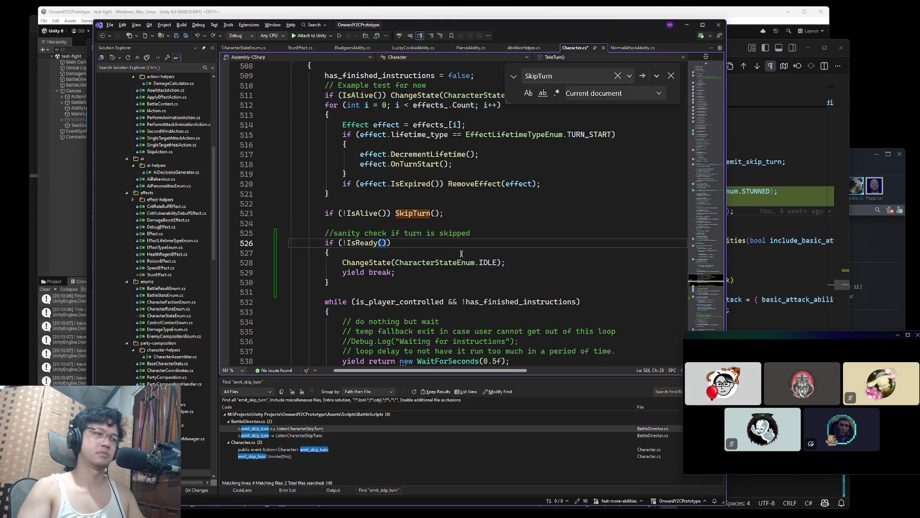
click(478, 234)
key(ctrl+BackSpace)
text(stunned)
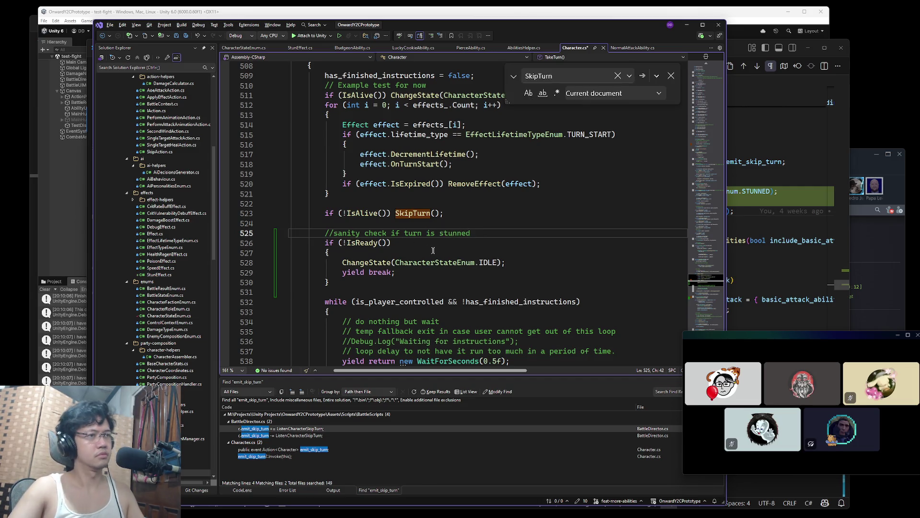
key(Down)
key(Left)
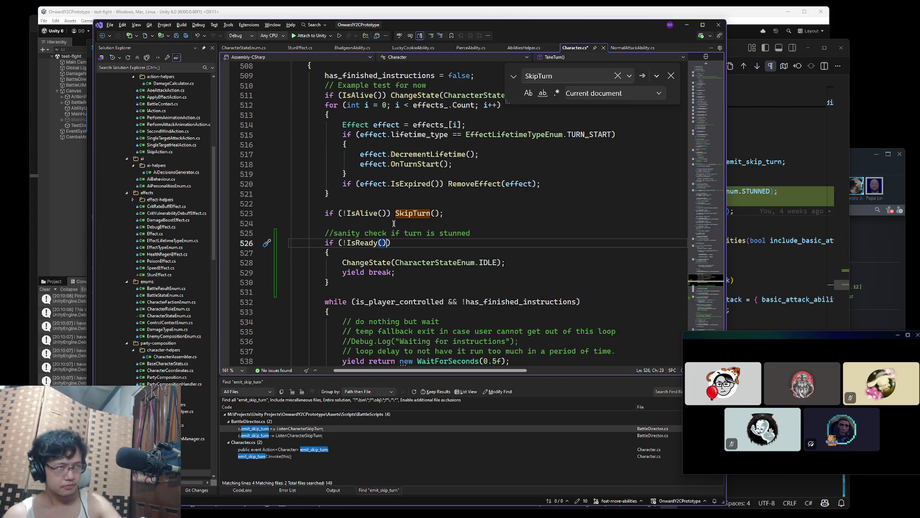
click(407, 216)
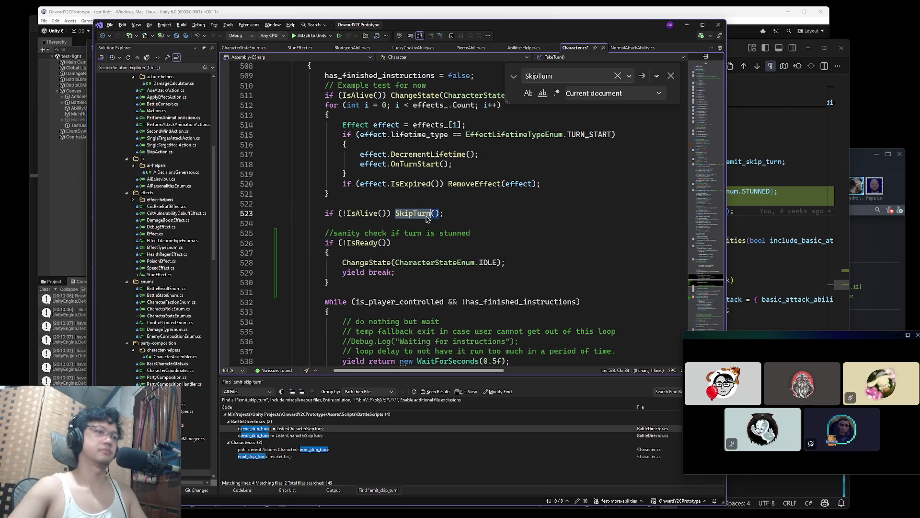
- Add a bool parameter to the SkipTurn method signature
key(ctrl+f)
key(Return)
click(407, 218)
key(Left)
text(bool )
text(is_stun)
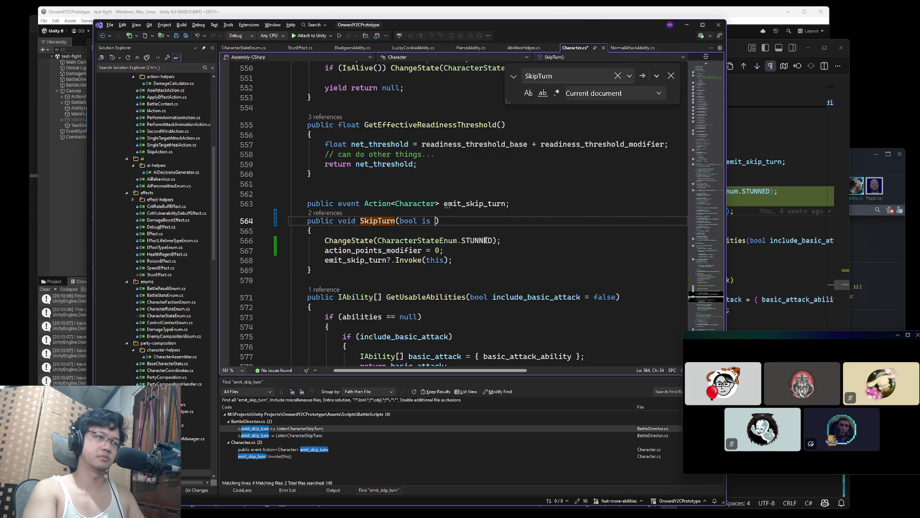
key(ctrl+BackSpace)
text(is_from)
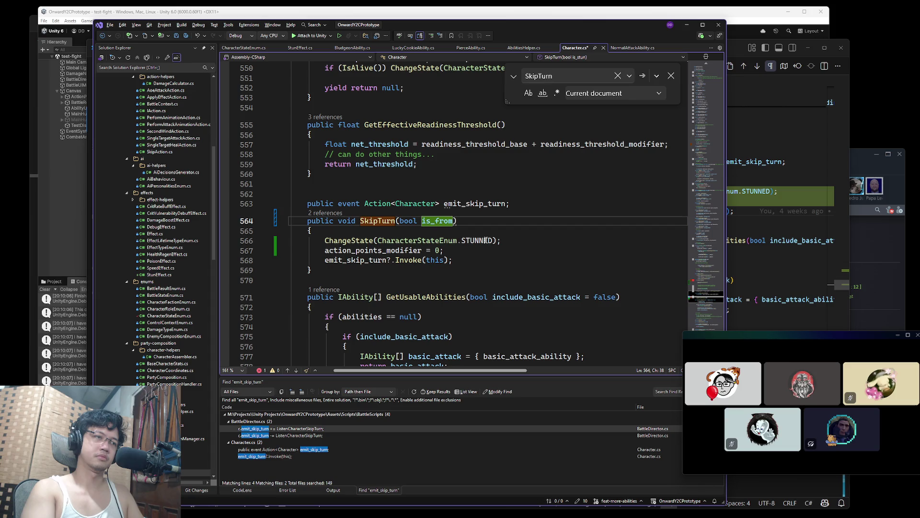
key(BackSpace)
key(BackSpace)
key(BackSpace)
text(stunned)
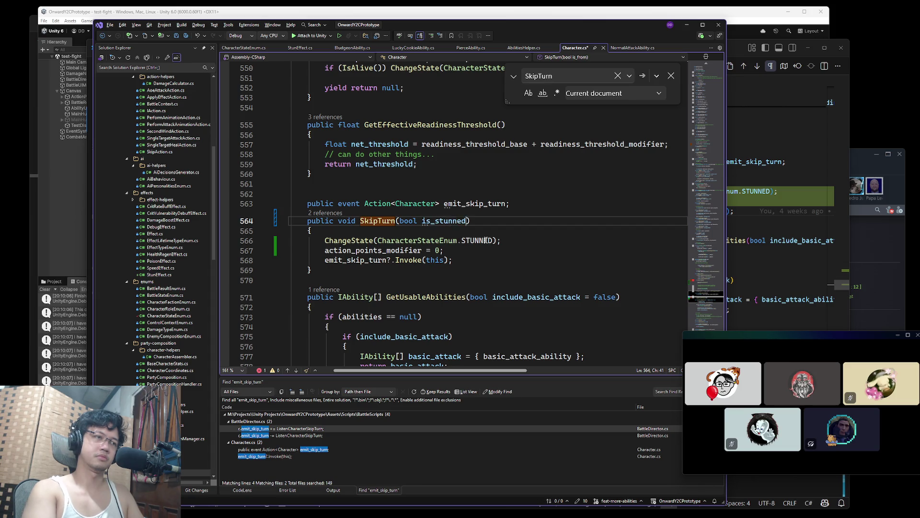
key(Escape)
- Fix the SkipTurn parameter name to is_stunned
key(End)
click(506, 241)
click(452, 221)
double_click(452, 222)
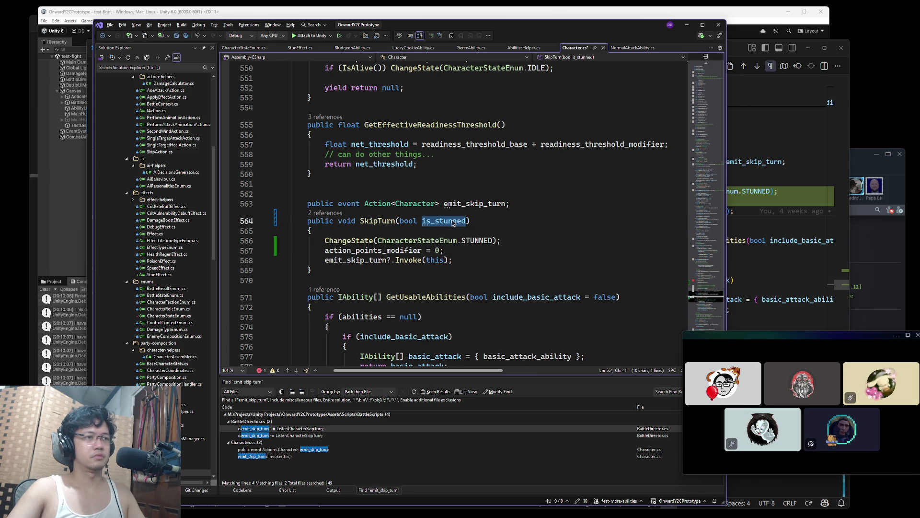
text(is_)
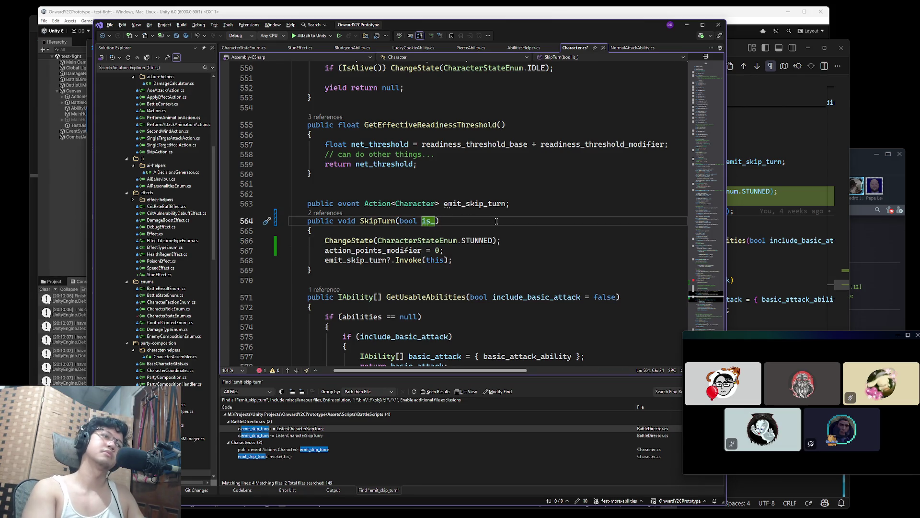
text(b)
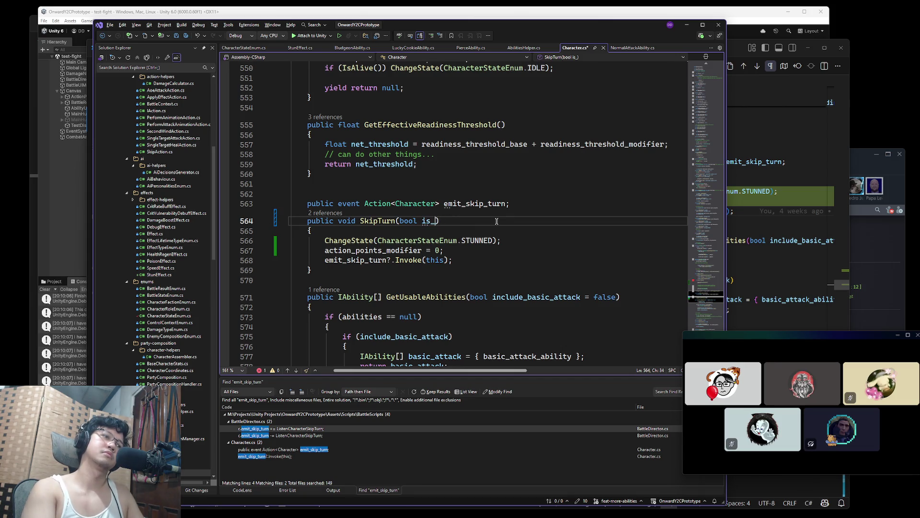
text(stunned)
key(BackSpace)
key(BackSpace)
key(BackSpace)
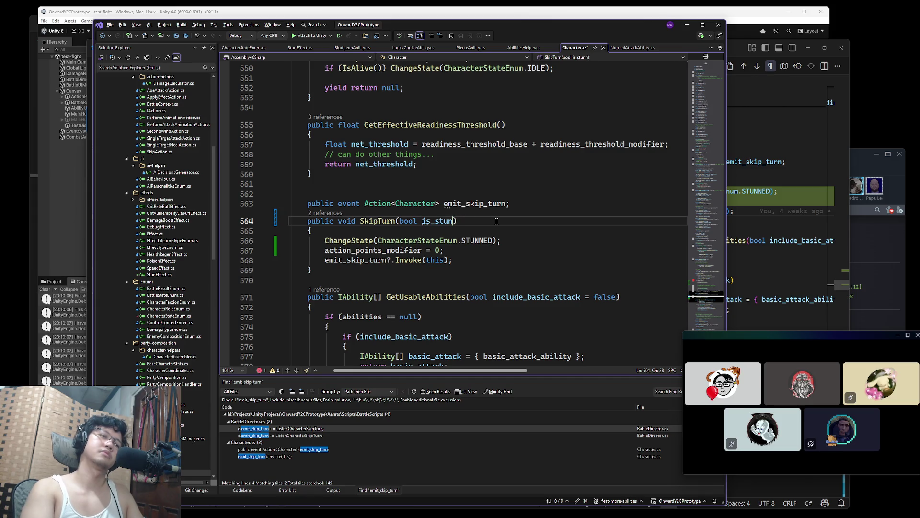
text(ned)
- Wrap the ChangeState(STUNNED) line in an if (is_stunned) { } block
click(532, 242)
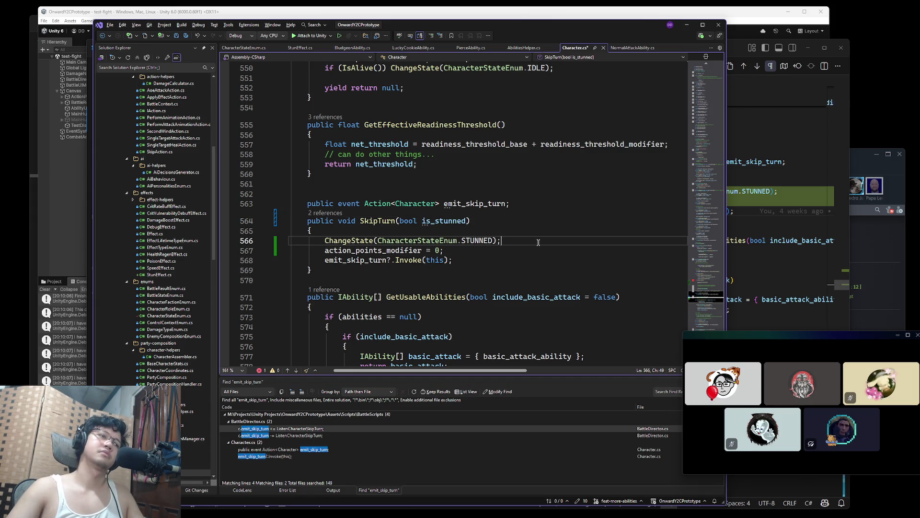
key(ctrl+x)
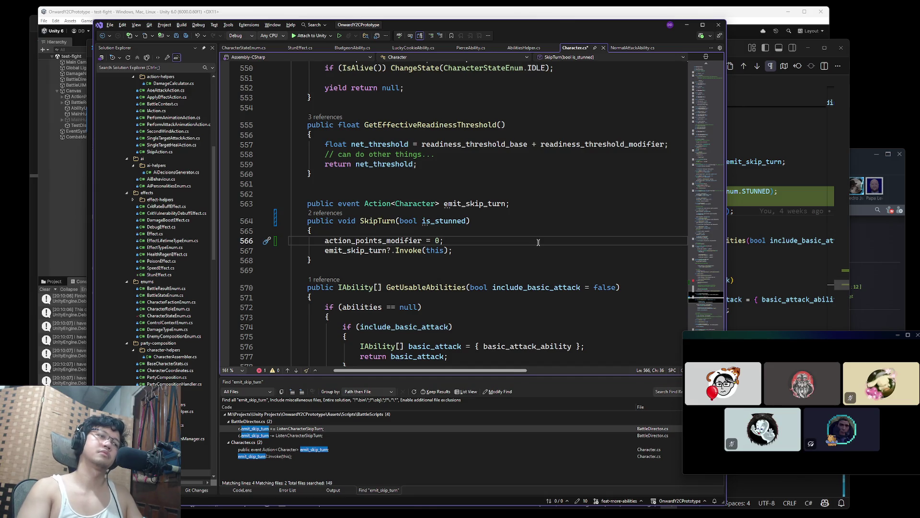
key(ctrl+Return)
text(if ()
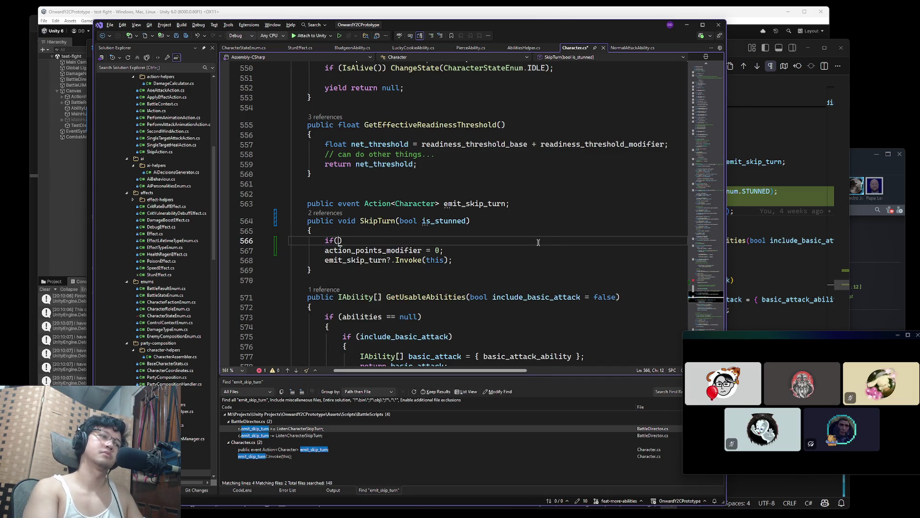
text(is_stunned)
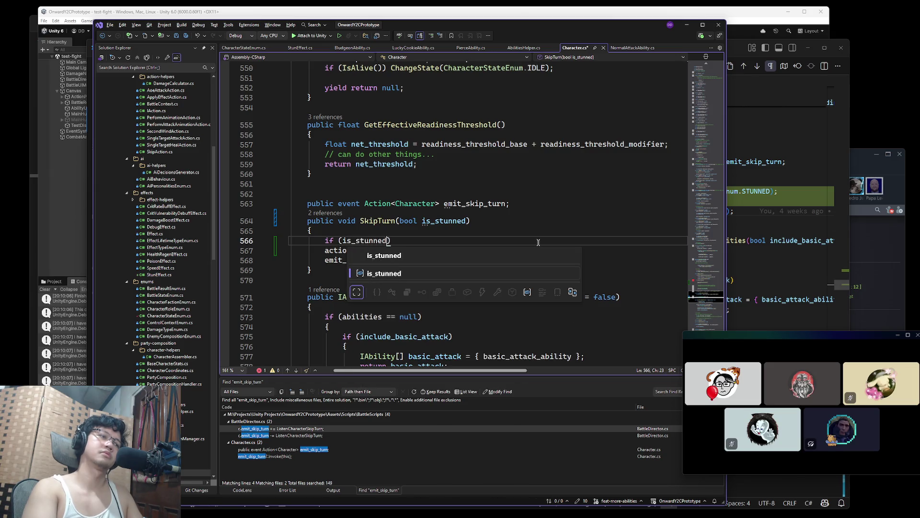
key(Return)
text({)
key(Return)
key(ctrl+v)
key(BackSpace)
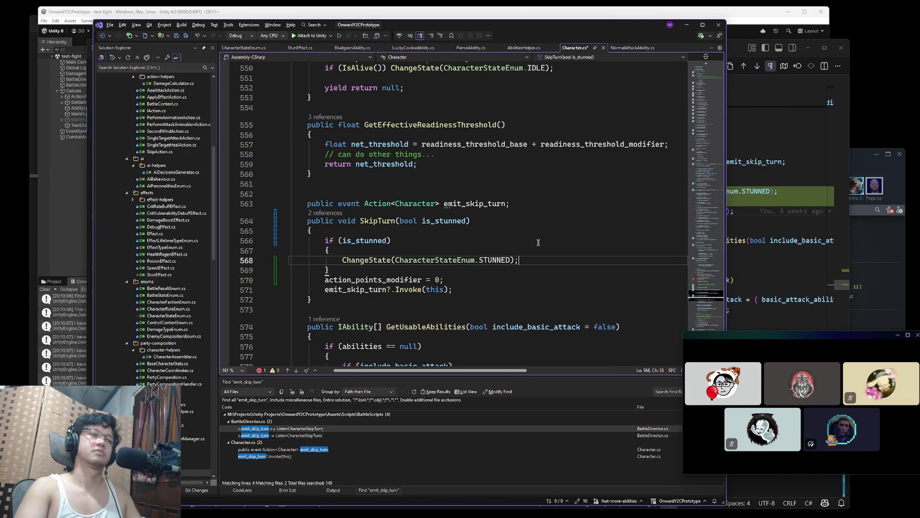
- Change the TakeTurn call on line 523 to SkipTurn(false) and verify it resolves to the definition
double_click(378, 221)
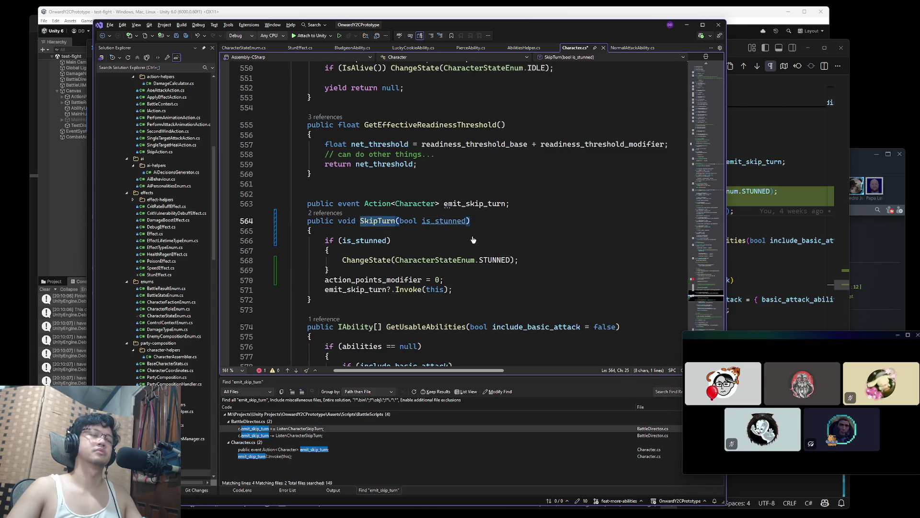
key(ctrl+f)
key(Return)
key(Return)
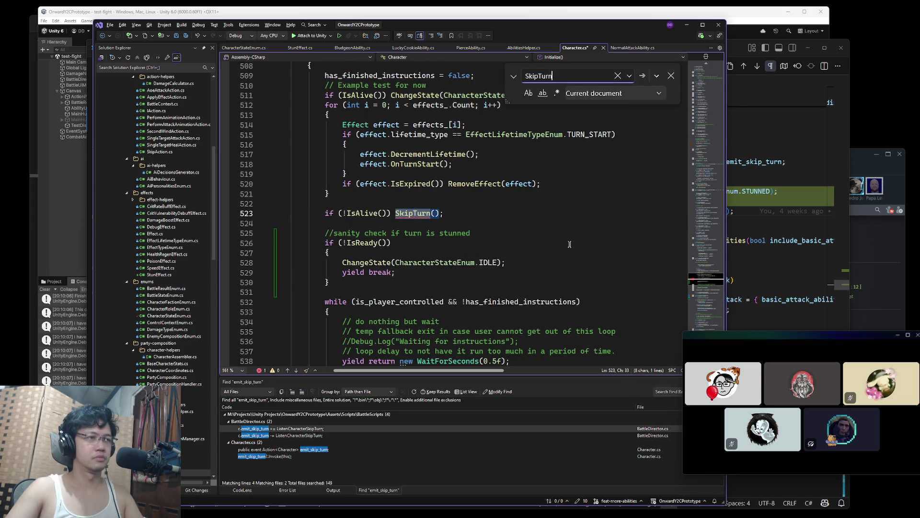
click(436, 212)
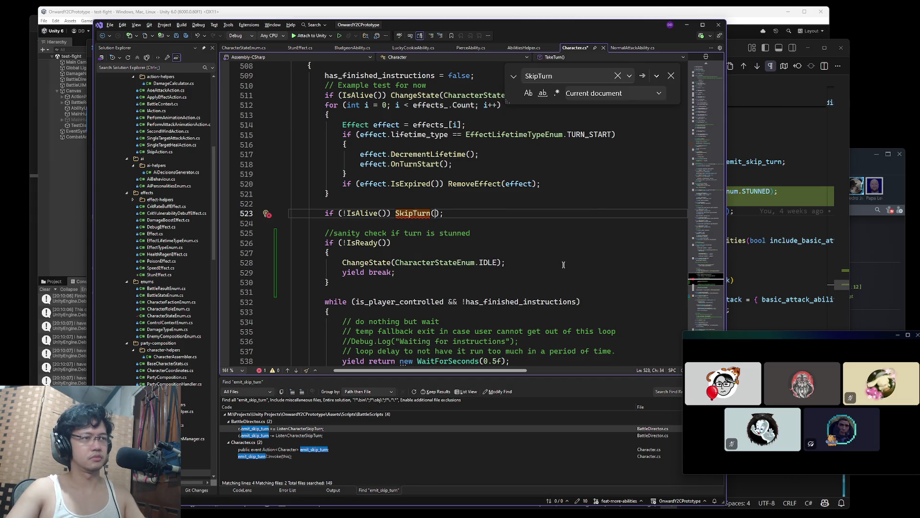
key(Escape)
scroll(564, 265, up, 1)
text(false)
click(540, 249)
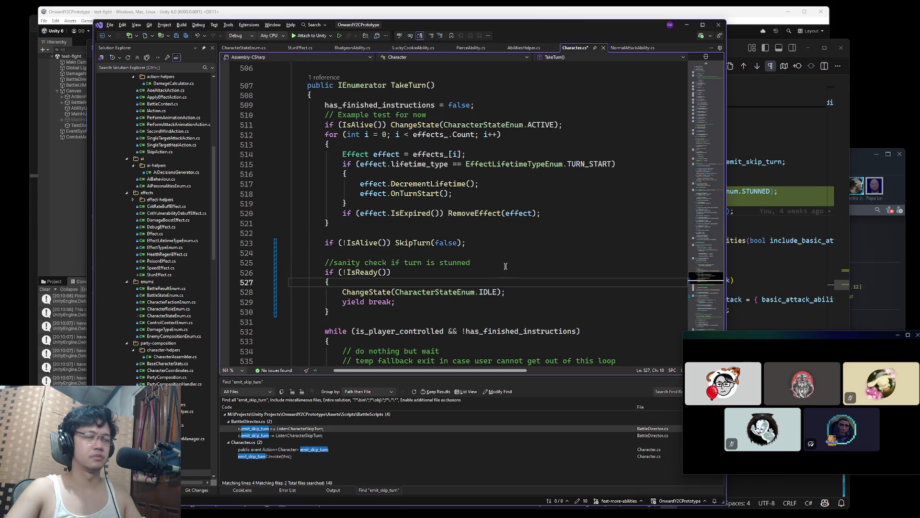
double_click(402, 243)
key(F12)
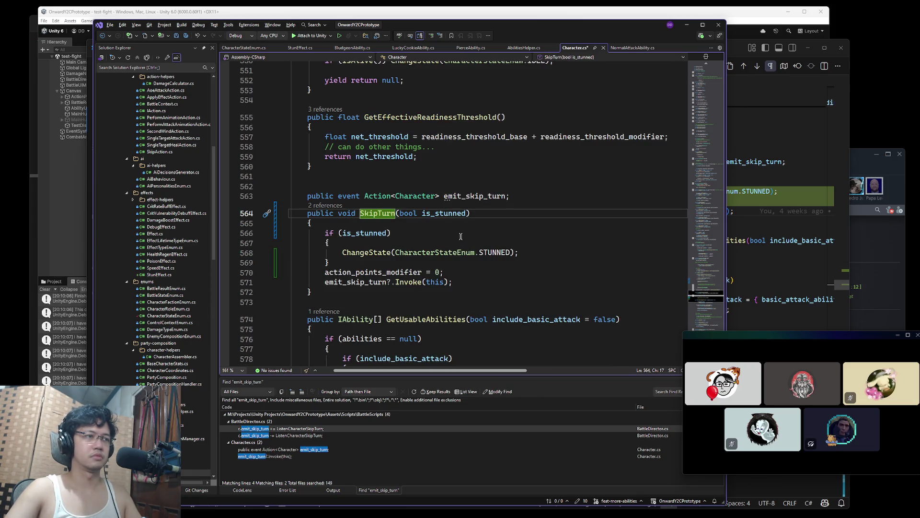
key(ctrl+minus)
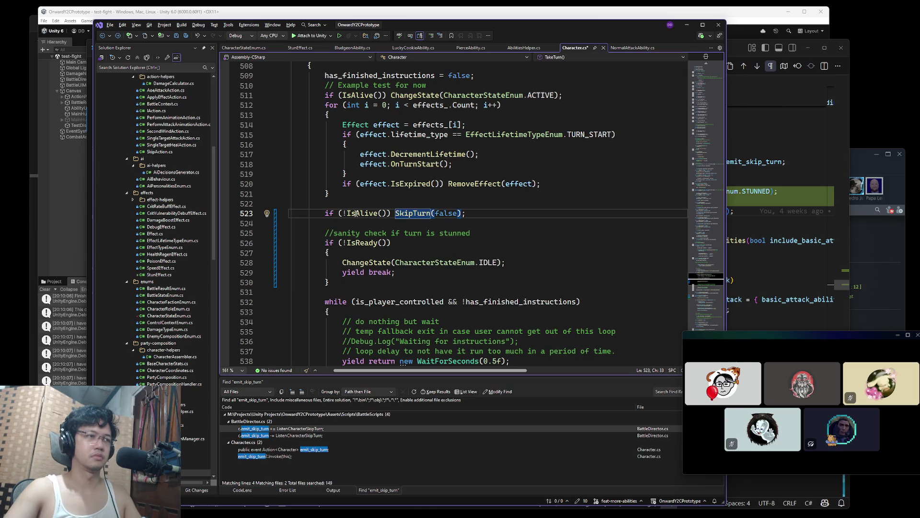
ctrl+click(363, 213)
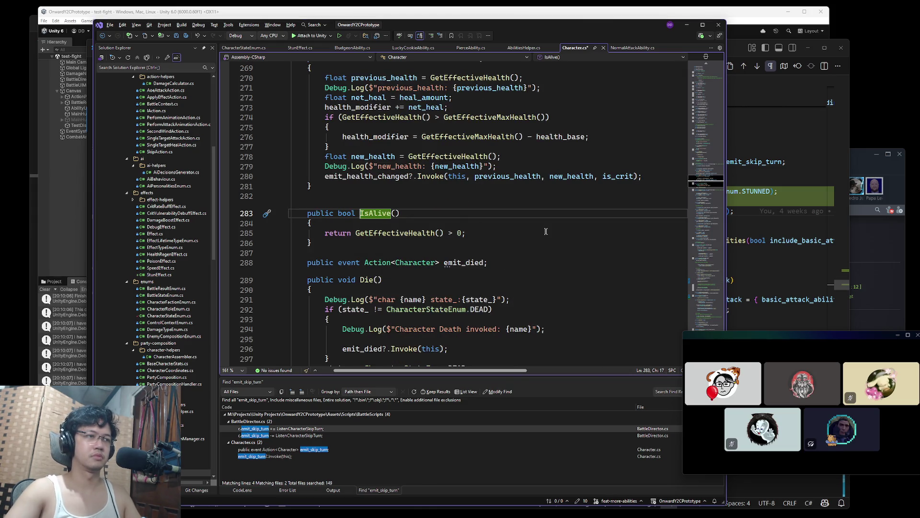
- In Die(), replace 'state_ = CharacterStateEnum.DEAD;' on line 298 with ChangeState(CharacterStateEnum.DEAD);
click(573, 235)
scroll(565, 243, down, 4)
click(577, 195)
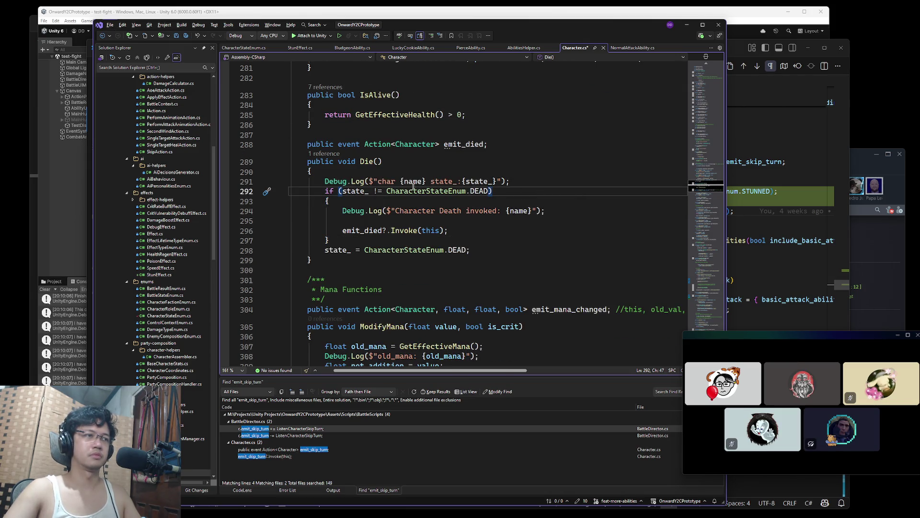
click(434, 191)
key(ctrl+shift+Down)
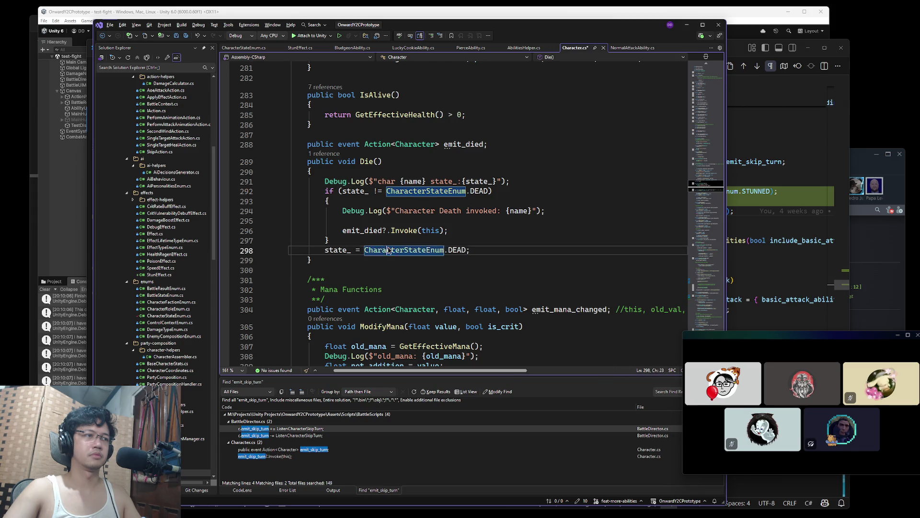
click(473, 191)
key(shift+alt+equal)
key(shift+alt+equal)
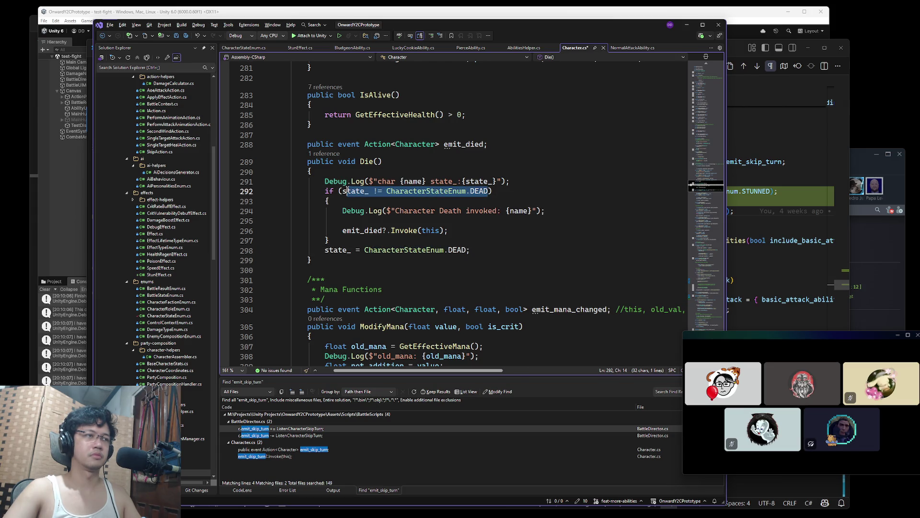
click(393, 191)
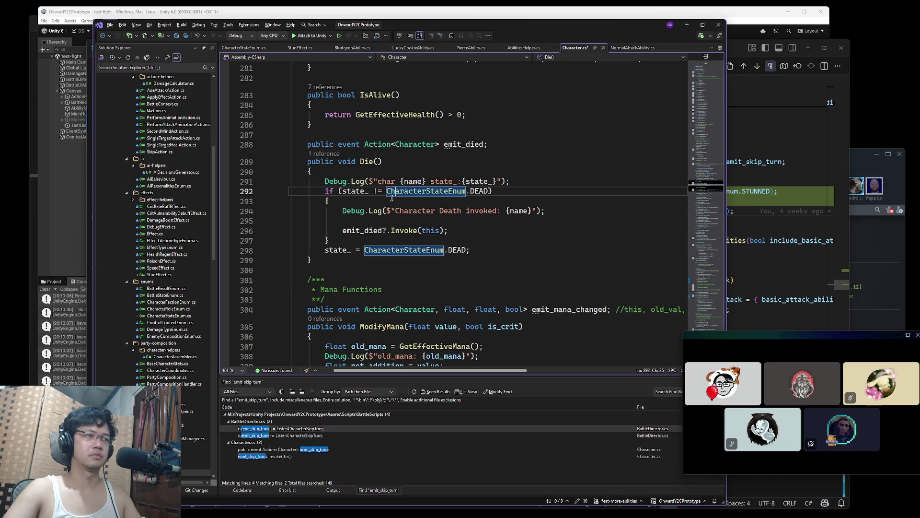
drag(326, 249, 495, 246)
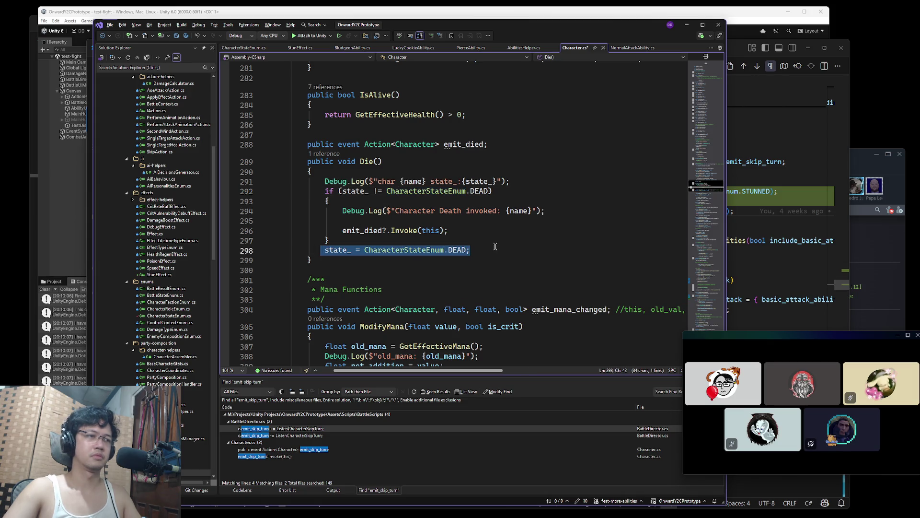
key(BackSpace)
text(ChangeState()
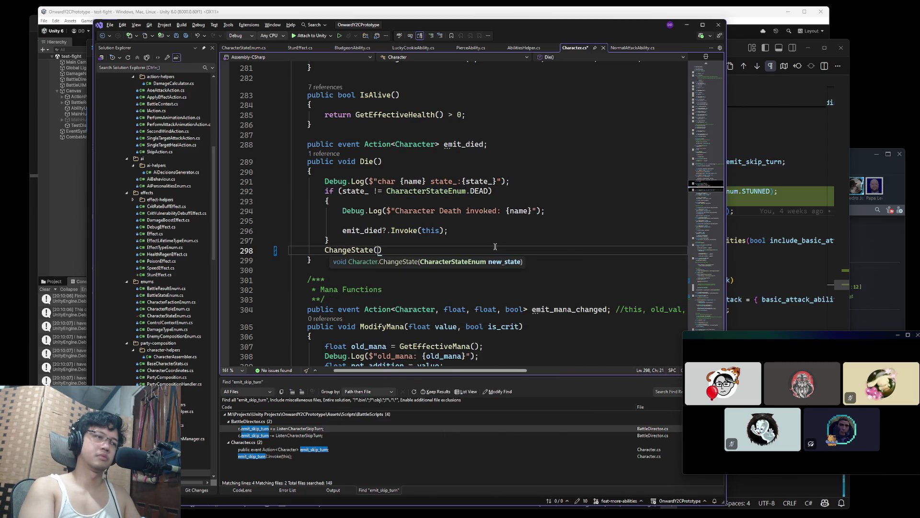
text(CharacterStateEnum.DEAD);)
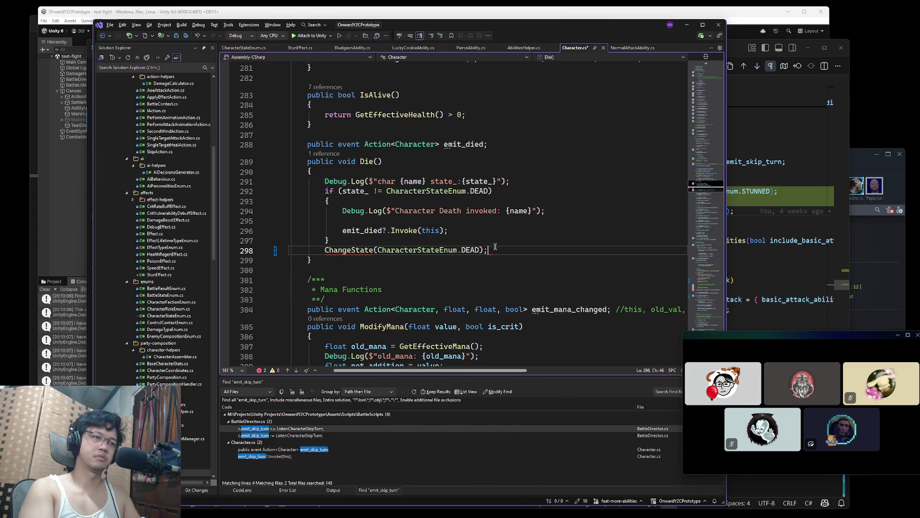
- Bring TakeTurn's stunned sanity check into view and start an in-file search
click(708, 174)
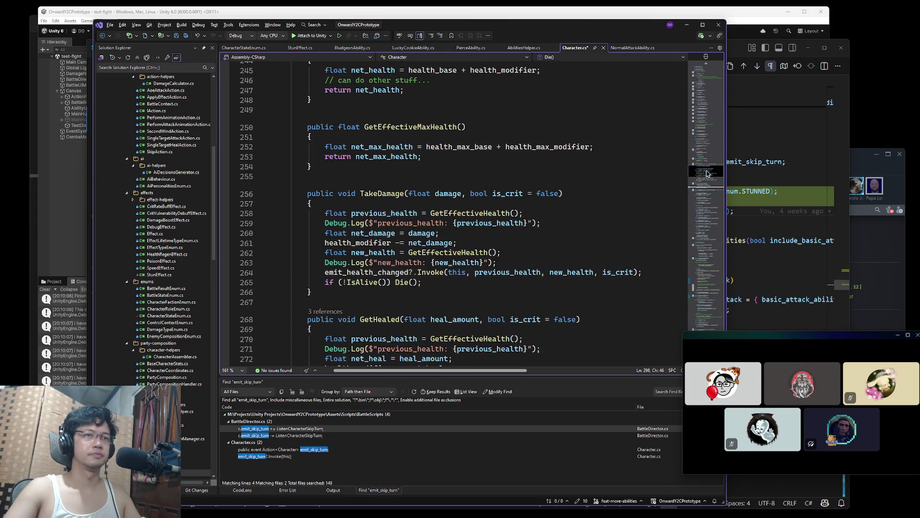
click(709, 296)
click(537, 184)
key(ctrl+f)
- Search the file for 'stun' to reach the STUNNED check in SkipTurn
text(stun)
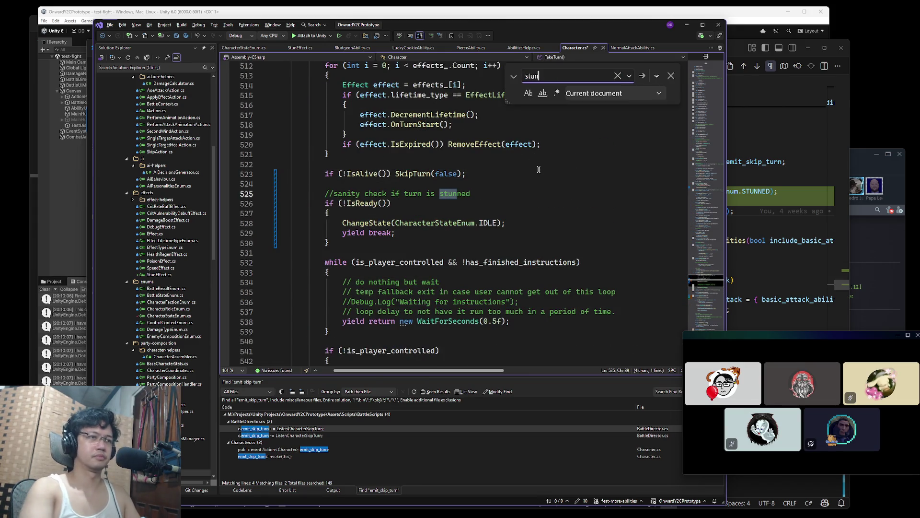
key(Return)
key(shift+Return)
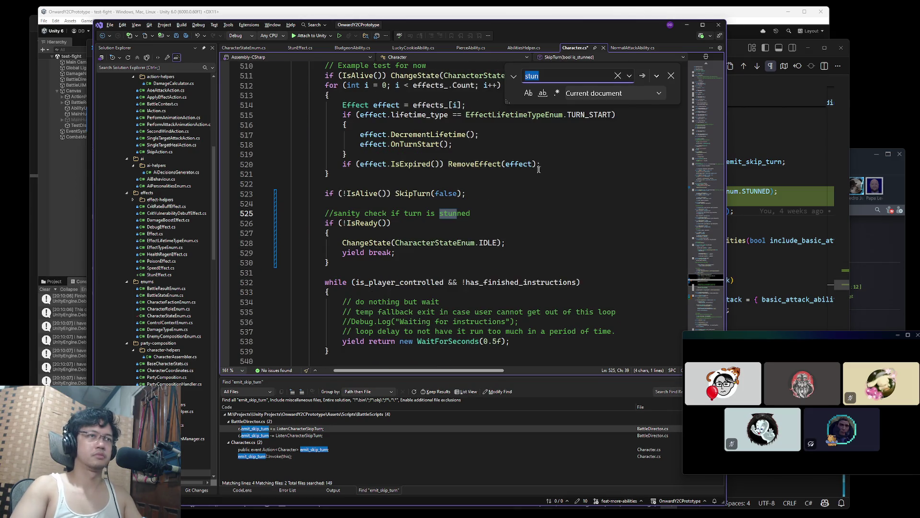
key(Return)
key(Return)
key(Return)
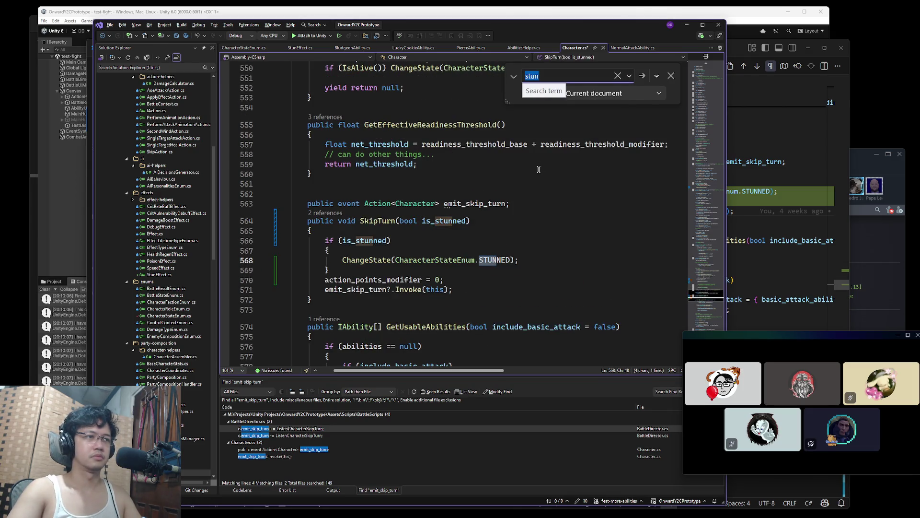
key(Return)
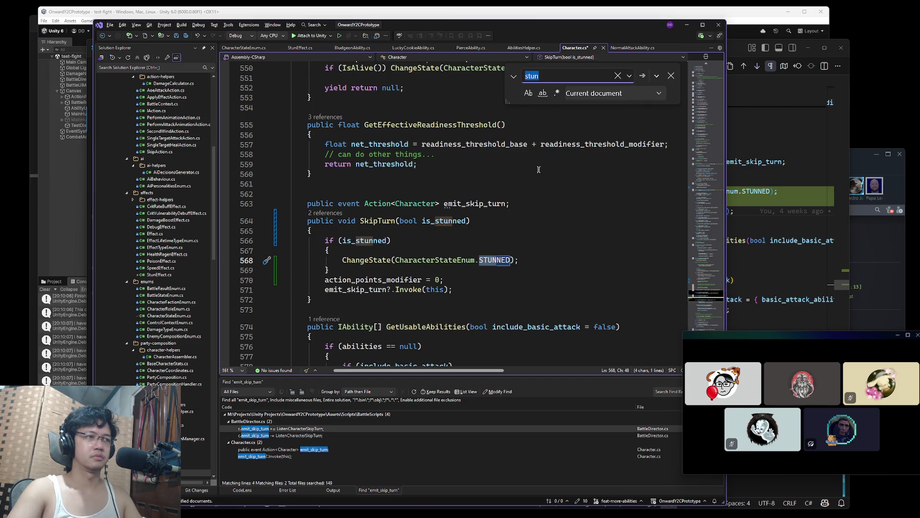
- Remove the if block's braces and move the ChangeState STUNNED call onto the if line
click(410, 260)
key(End)
key(shift+Home)
key(Delete)
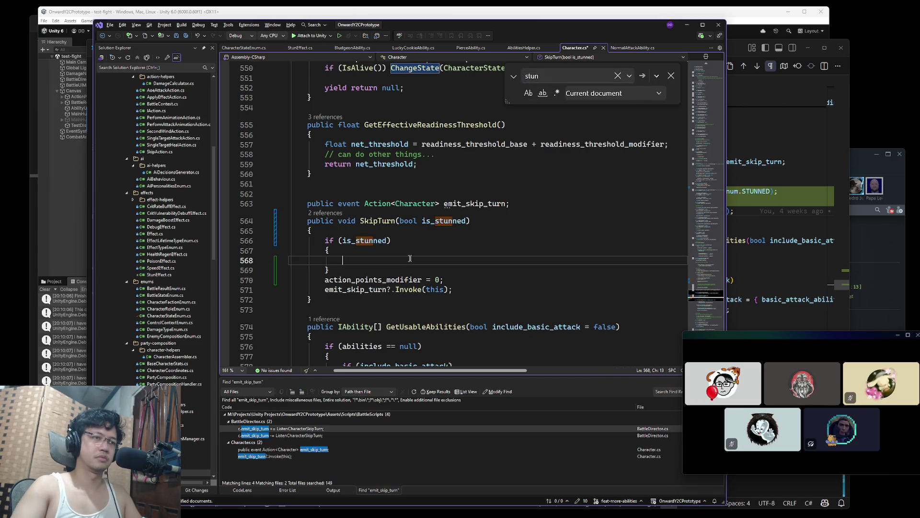
key(shift+Up)
key(shift+Up)
key(shift+Up)
key(shift+End)
key(Delete)
text(ChangeState(CharacterStateEnum.STUNNED);)
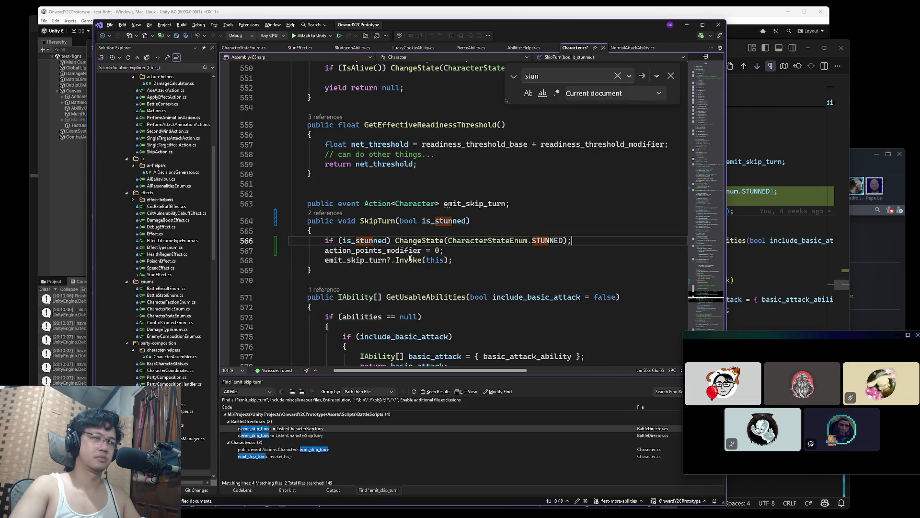
- Select the SkipTurn method name in its signature
click(559, 213)
key(ctrl+Left)
key(ctrl+Left)
key(ctrl+Left)
key(ctrl+shift+Right)
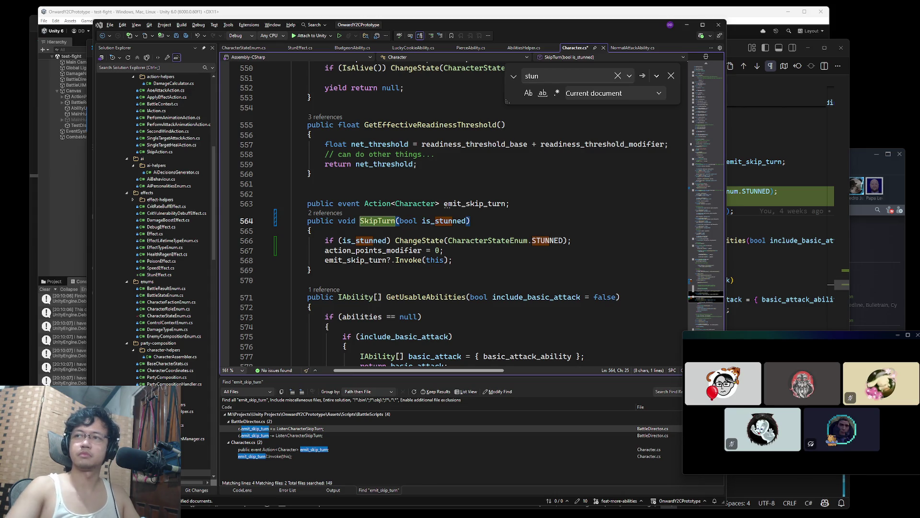
key(Down)
- Close the in-file search and place the caret on the SkipTurn signature line
click(671, 76)
click(522, 202)
click(535, 219)
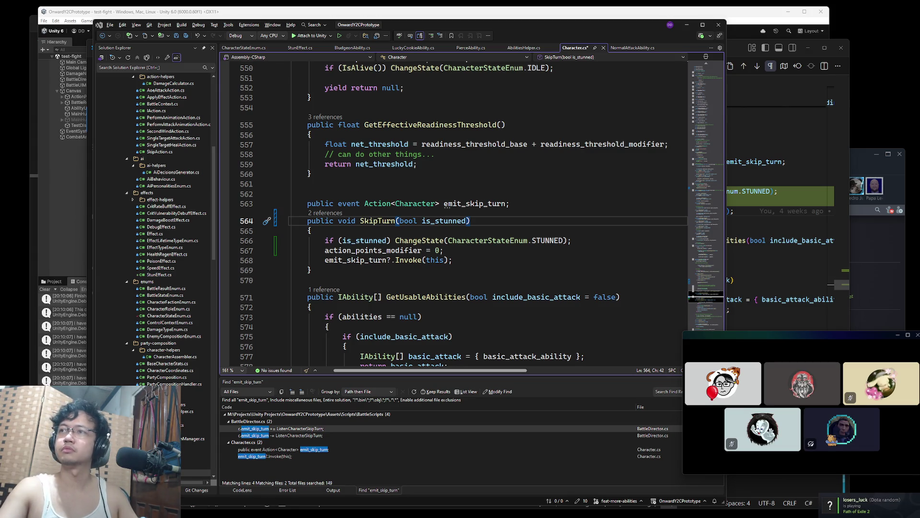
- Show Windows Task View with all open windows
key(super+Tab)
key(Escape)
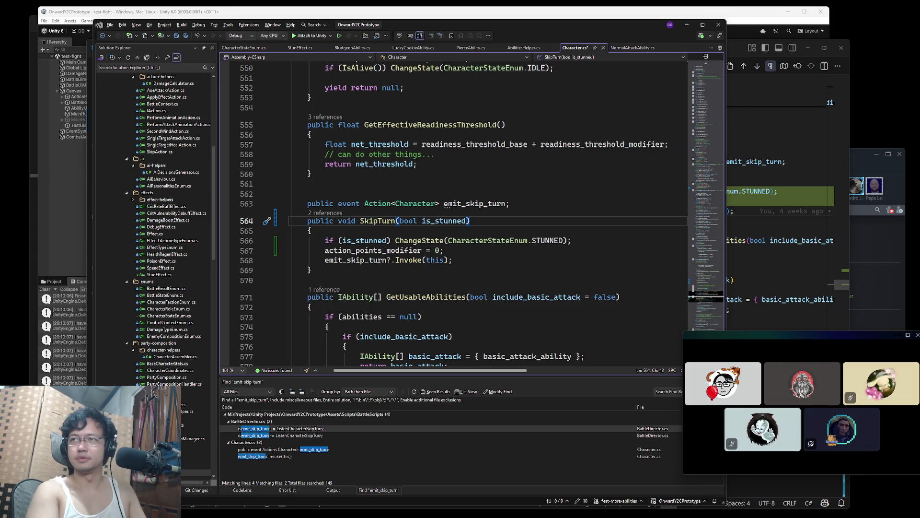
key(super+Tab)
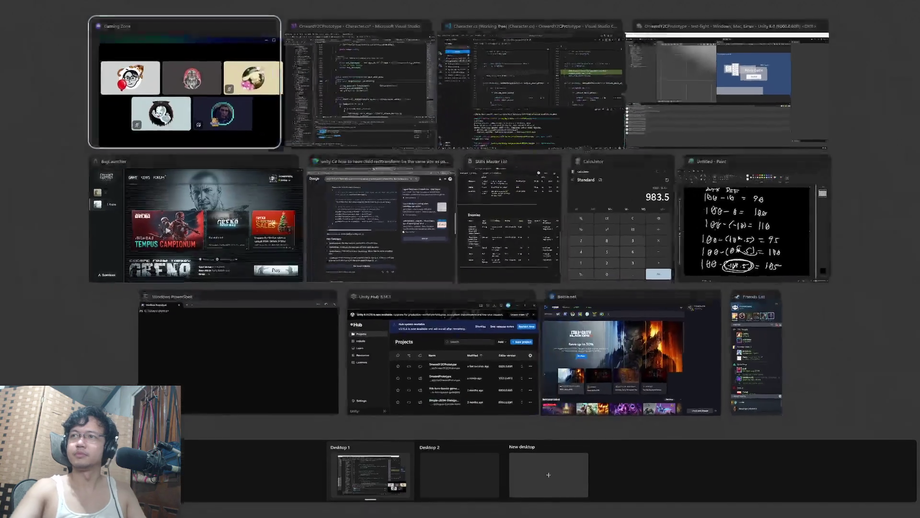
- Dismiss Task View to get back to Character.cs in Visual Studio
key(Escape)
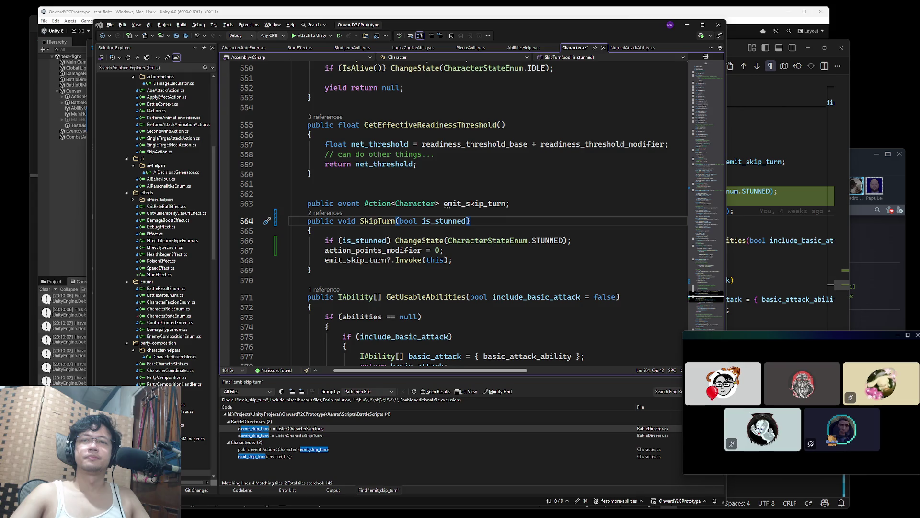
- Check the old SkipTurn code in the VS Code diff, then let Unity recompile the scripts
click(754, 193)
click(410, 197)
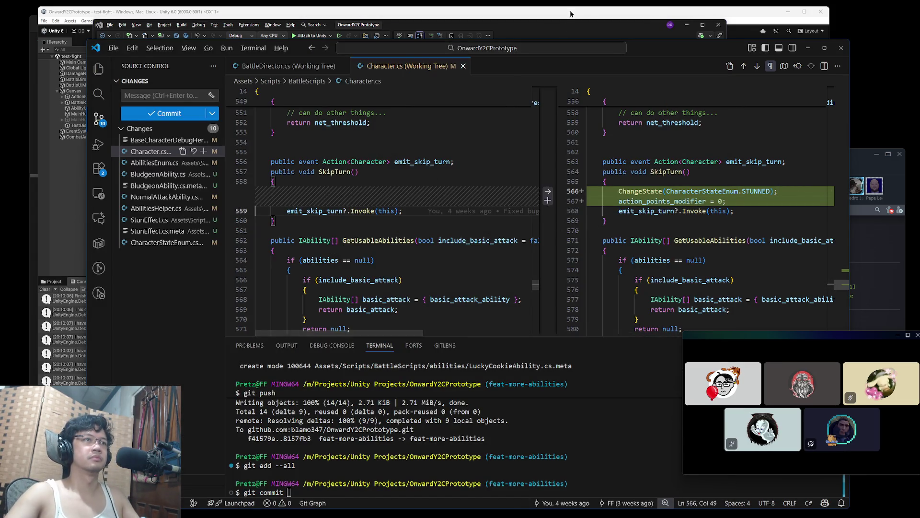
key(alt+Tab)
- Return to Character.cs in Visual Studio and search the file for the selected word SkipTurn
key(super+Tab)
click(273, 96)
click(518, 222)
key(ctrl+Left)
key(ctrl+Left)
key(ctrl+Left)
key(ctrl+shift+Right)
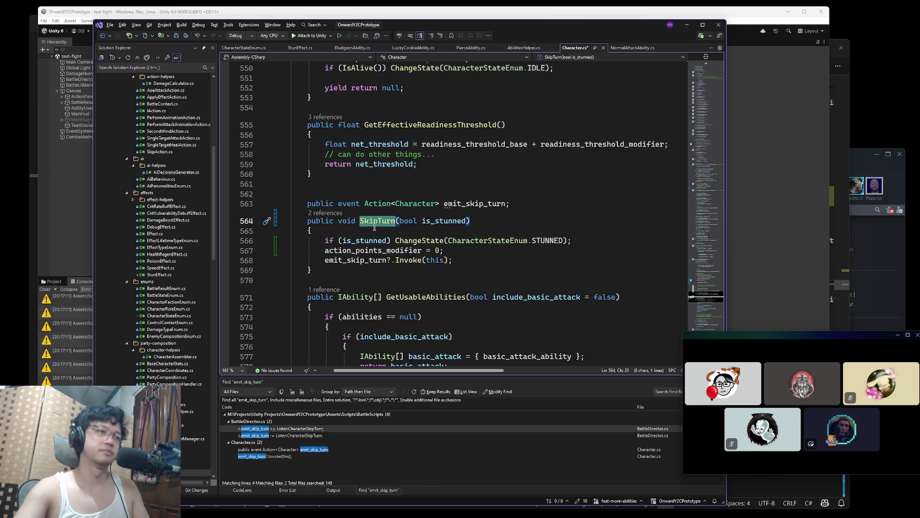
key(ctrl+f)
- Via SkipTurn's references, change the call in StunEffect.cs to SkipTurn(true), then return to Character.cs
key(Return)
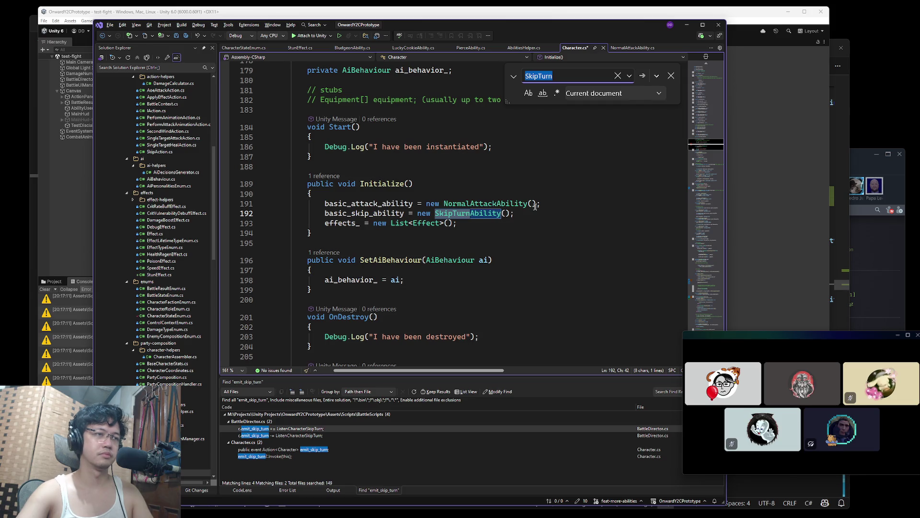
key(Return)
key(Return)
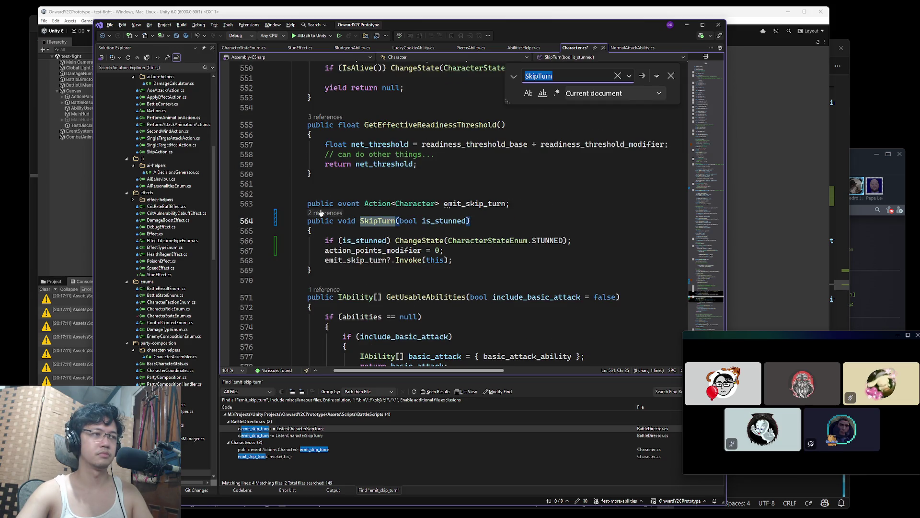
click(326, 213)
double_click(379, 186)
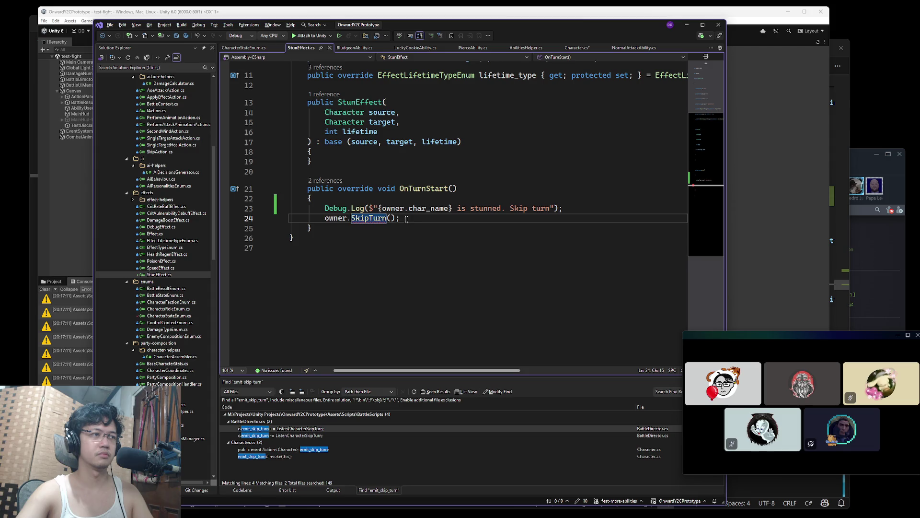
scroll(469, 252, up, 3)
text(true)
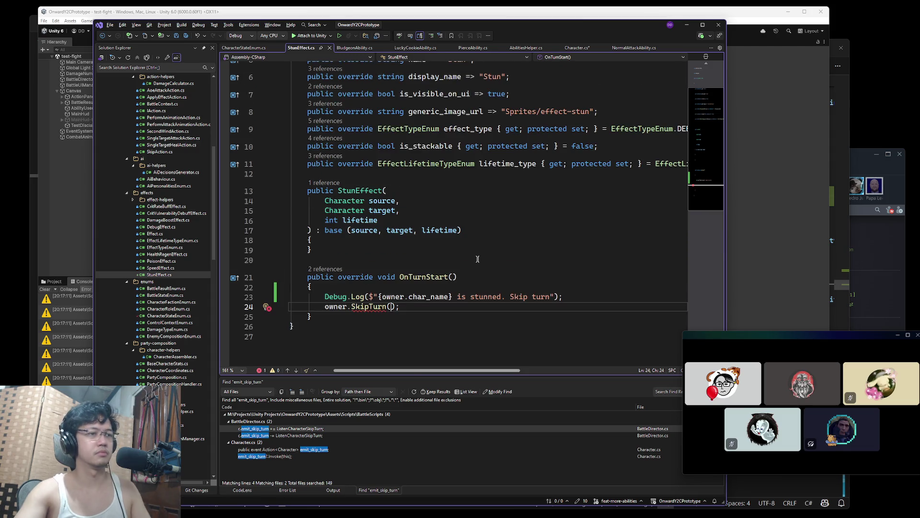
click(499, 245)
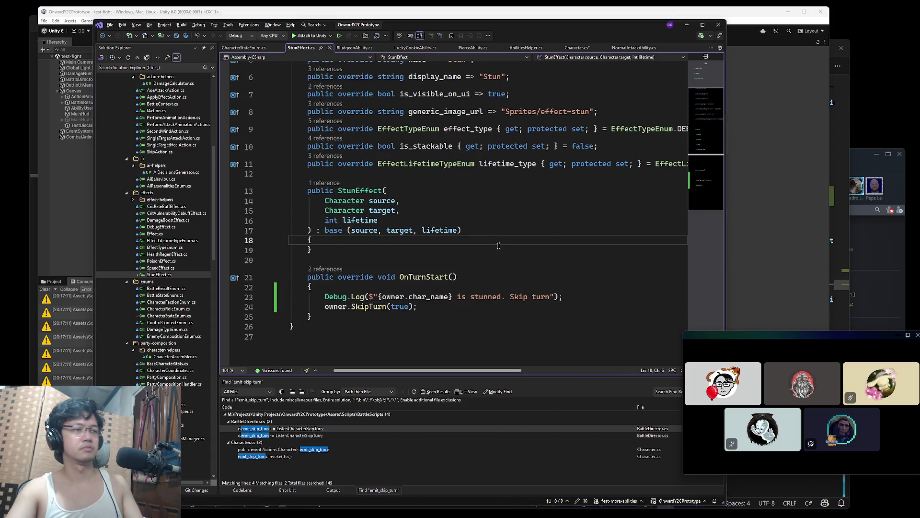
key(ctrl+Tab)
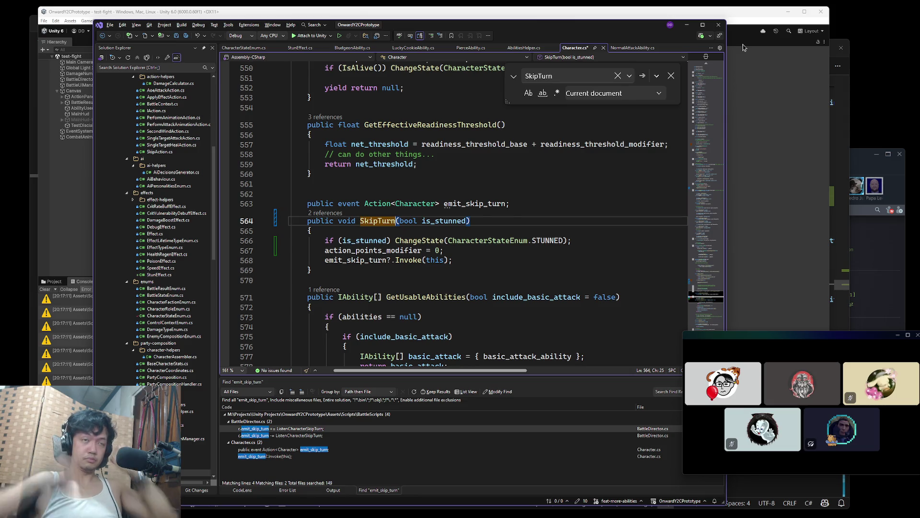
key(super)
- Start the Battlestate Games launcher, then return to Visual Studio and close the in-file search
click(410, 502)
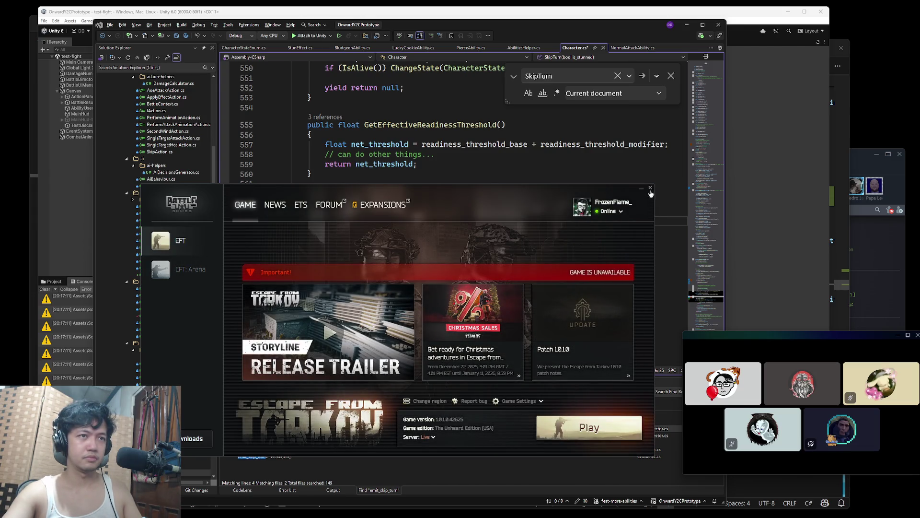
click(624, 134)
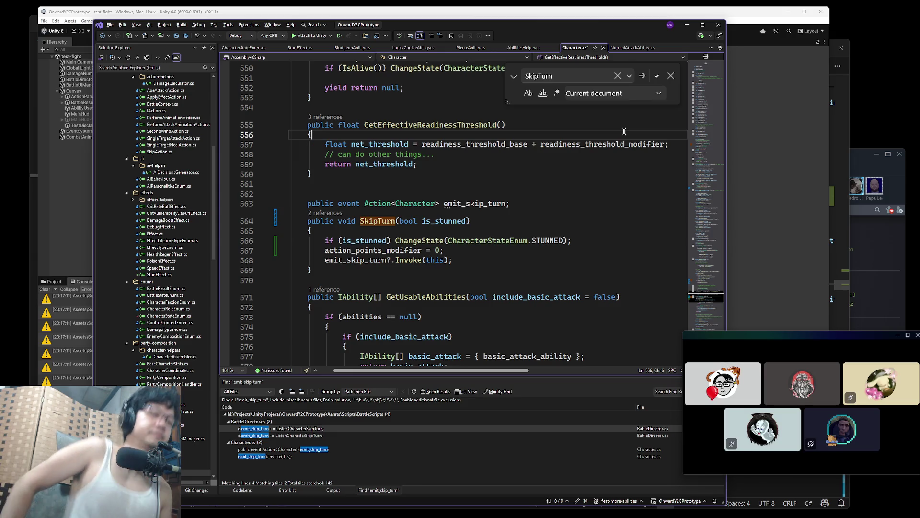
click(671, 75)
- Review the stunned check, SkipTurn and emit_skip_turn lines in Character.cs while the game loads
click(592, 242)
click(527, 221)
click(528, 201)
click(575, 232)
click(577, 241)
click(394, 221)
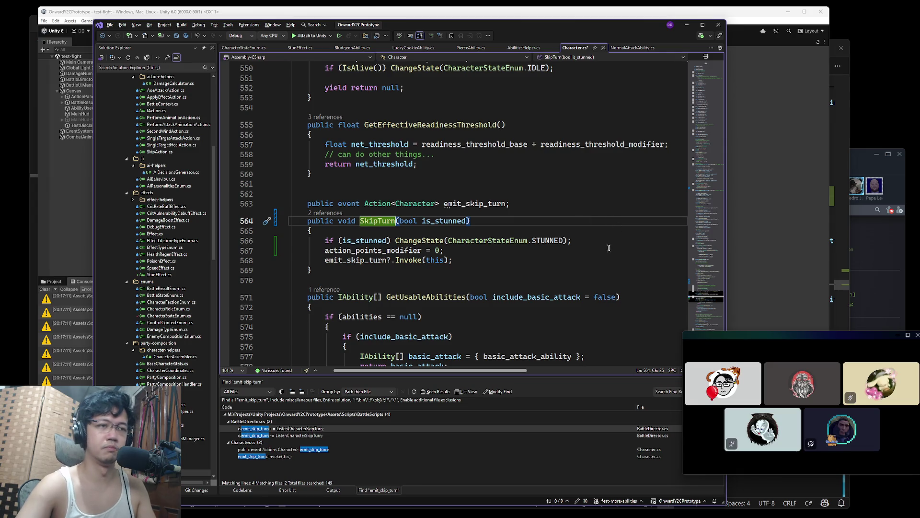
click(588, 241)
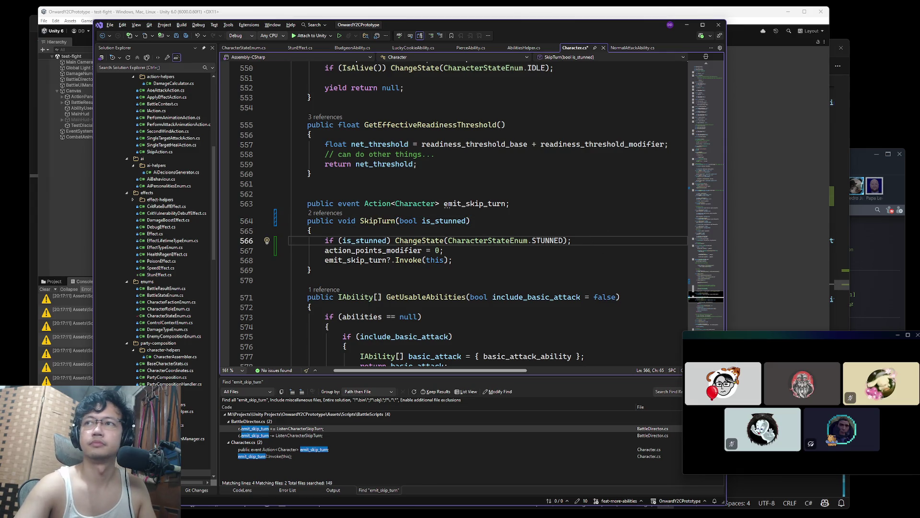
key(super+Tab)
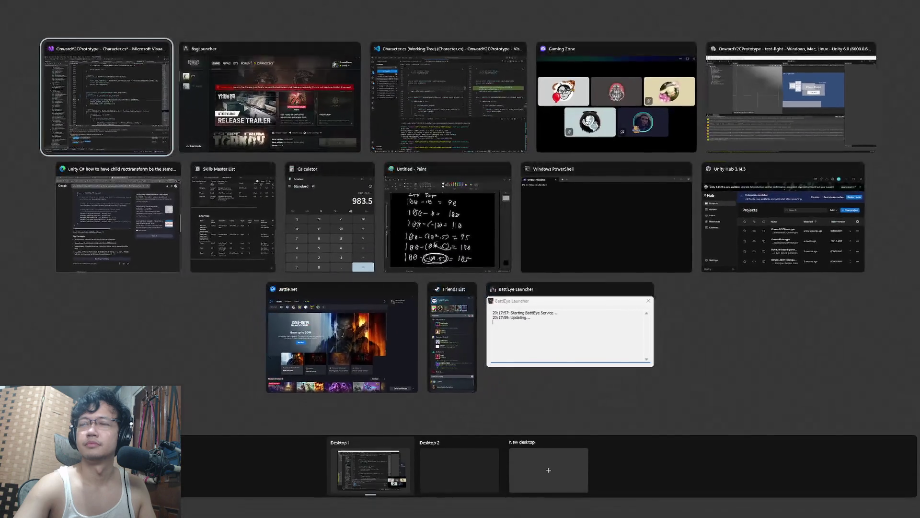
key(Escape)
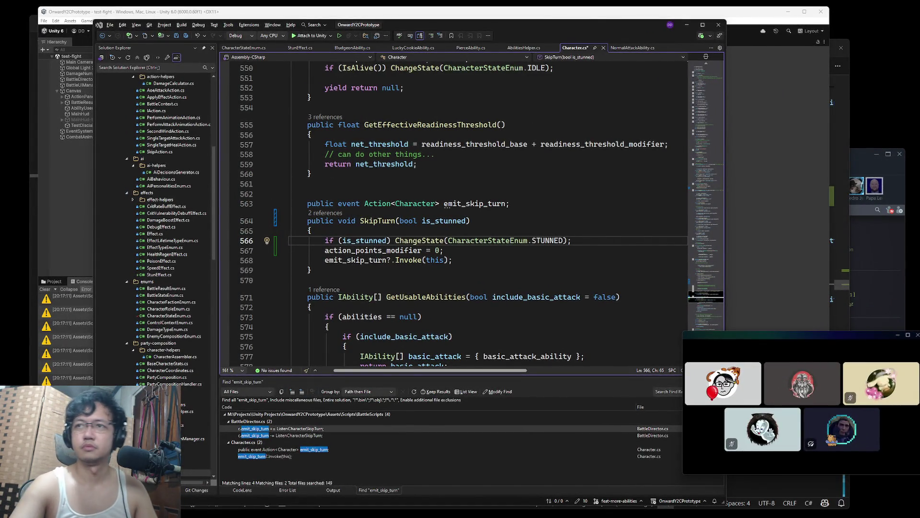
click(573, 203)
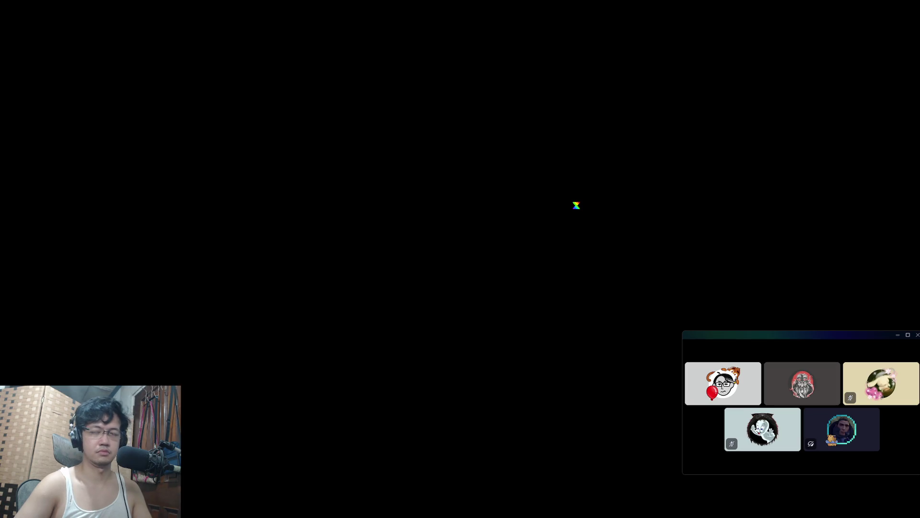
- Pick the Visual Studio thumbnail in Task View to bring Character.cs in front
key(super+Tab)
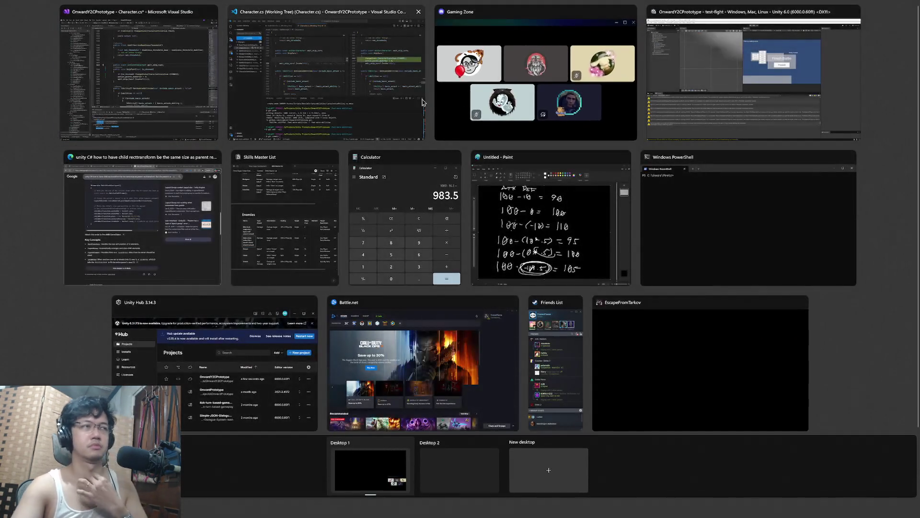
click(185, 102)
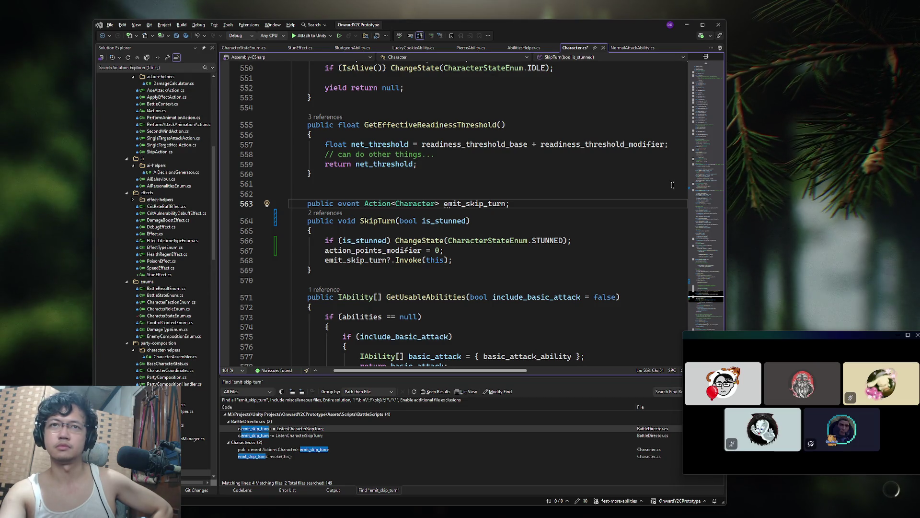
click(544, 203)
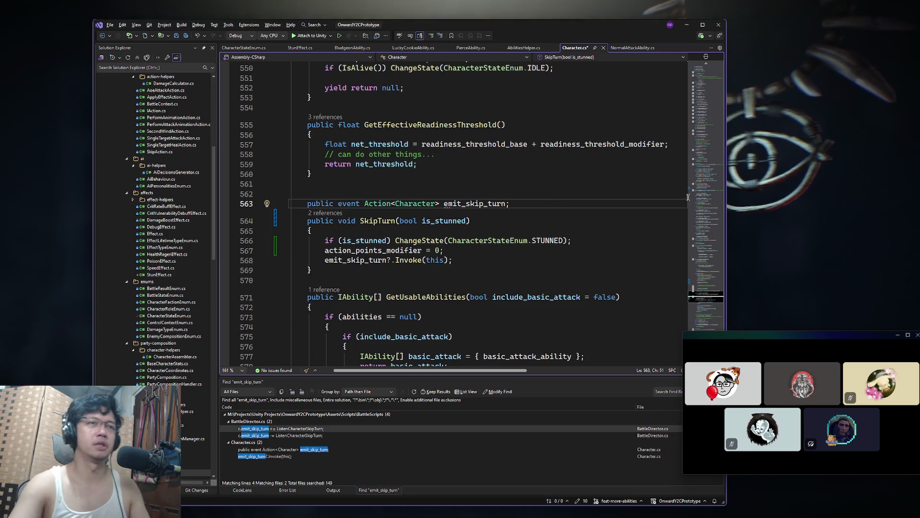
key(super+d)
key(alt+Tab)
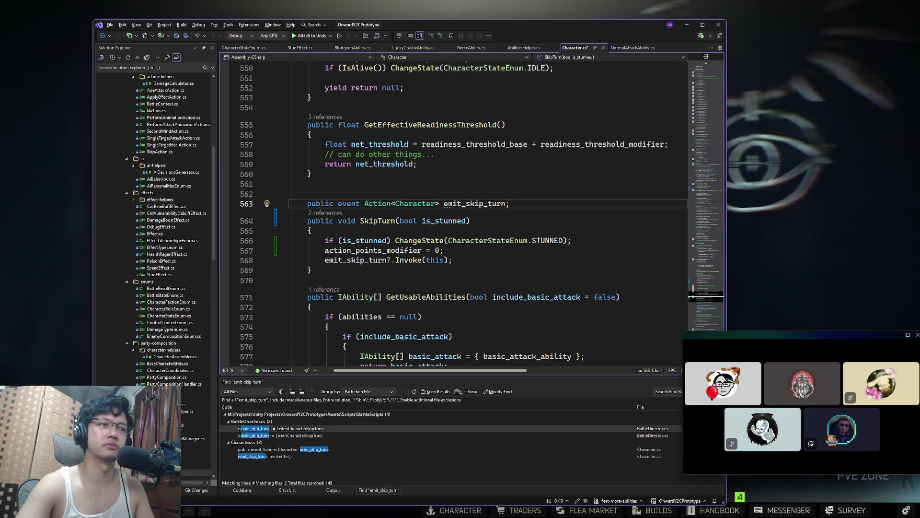
key(super+Tab)
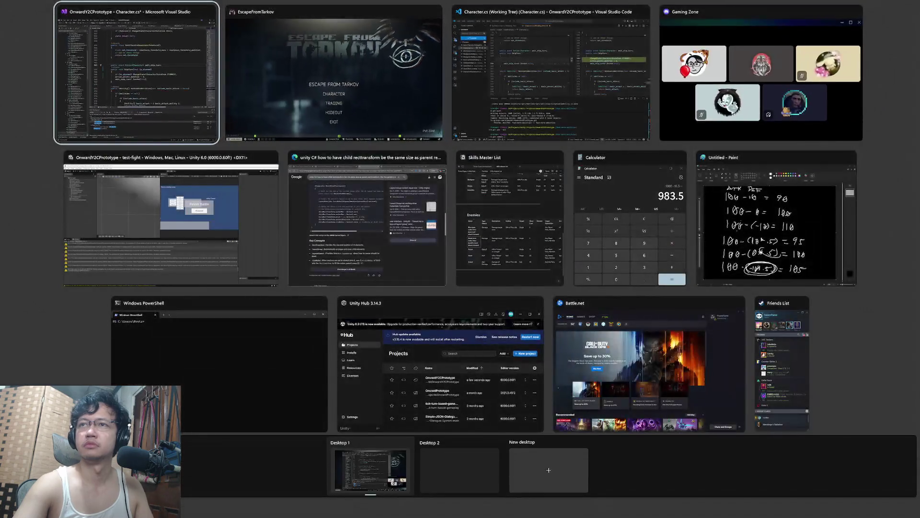
key(Escape)
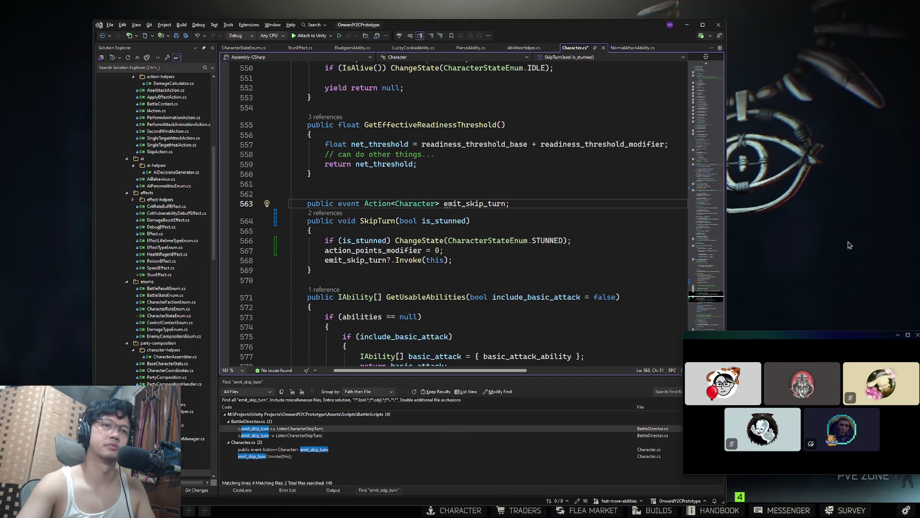
click(687, 24)
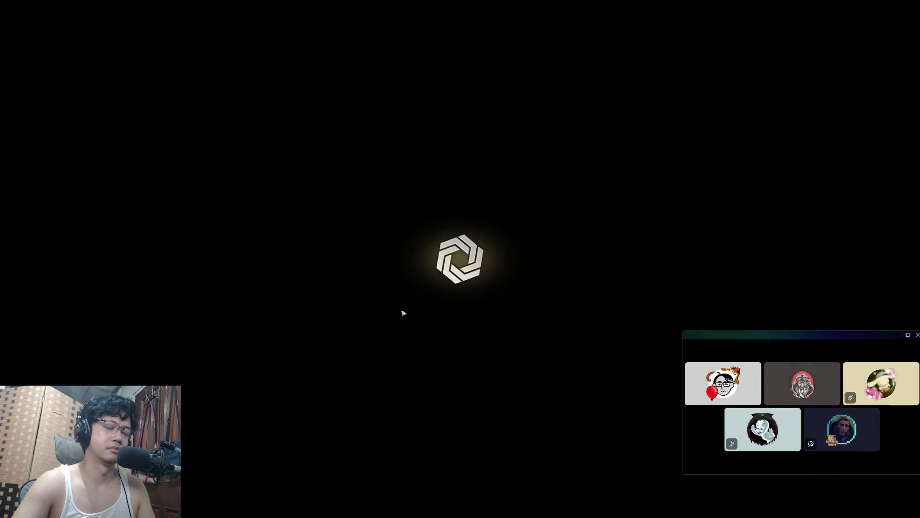
key(super)
click(344, 509)
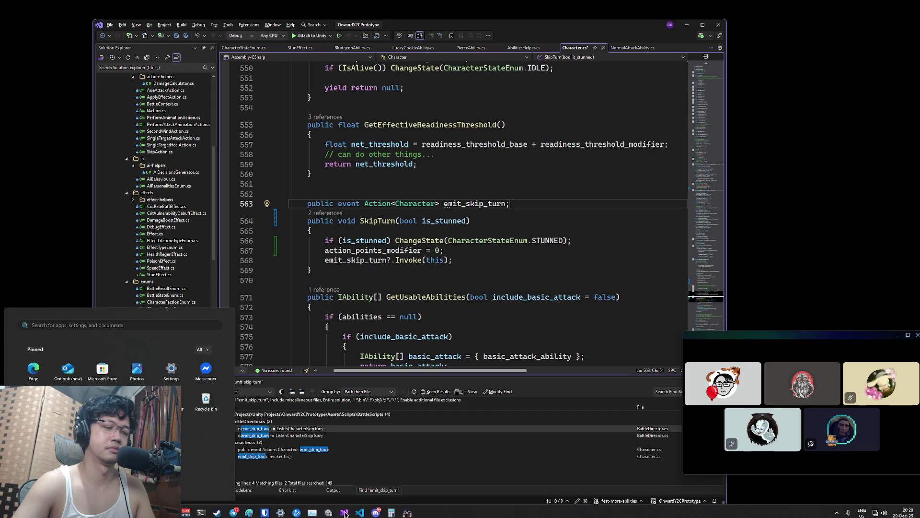
- Bring Visual Studio forward and go to the SkipTurn method declaration
click(328, 509)
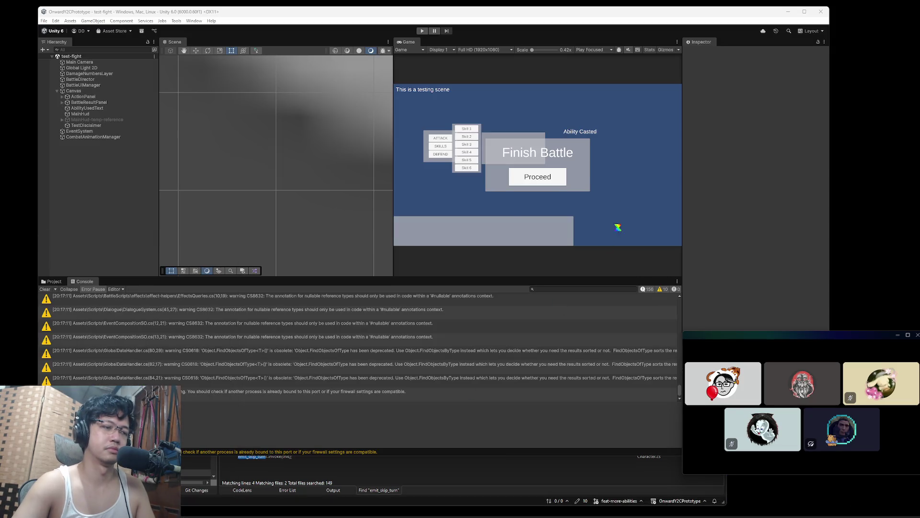
click(345, 509)
click(555, 241)
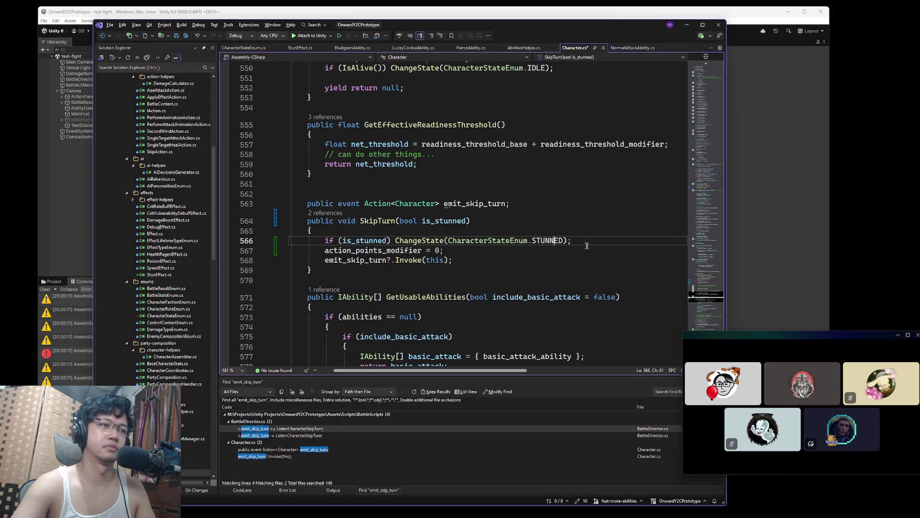
click(384, 221)
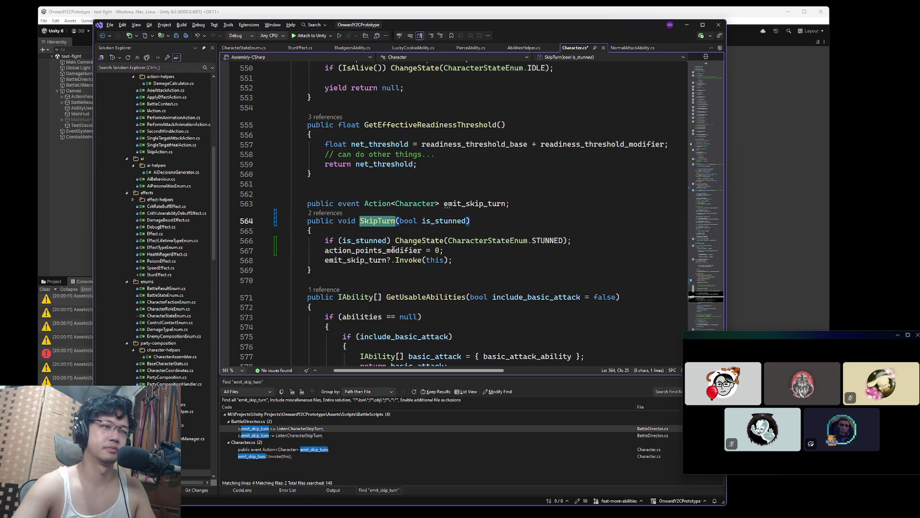
- Search for SkipTurn to reach its call in TakeTurn, ending at the line 525 comment
double_click(380, 216)
key(ctrl+f)
key(Return)
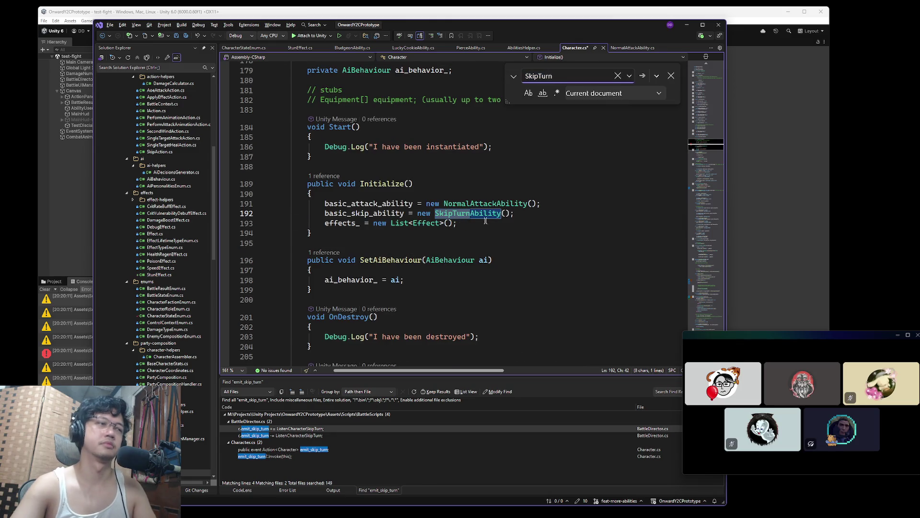
scroll(492, 228, up, 2)
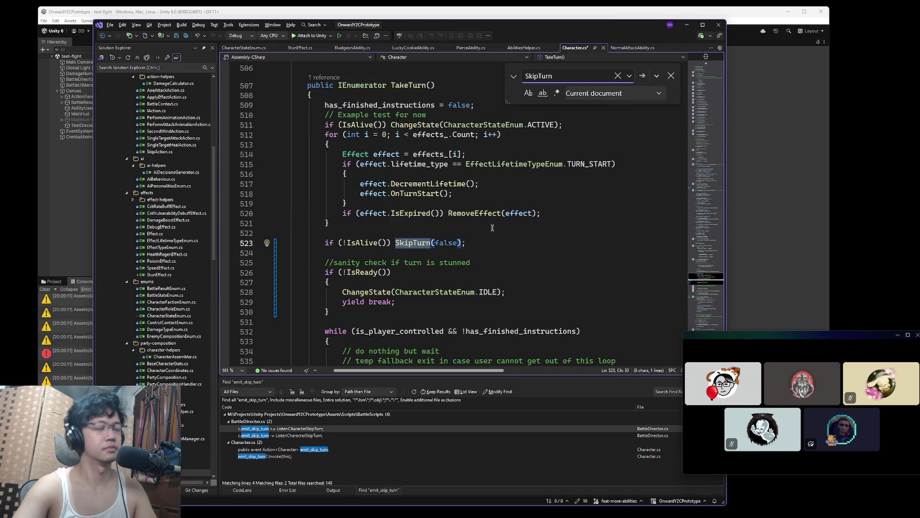
scroll(492, 228, down, 1)
scroll(492, 227, down, 1)
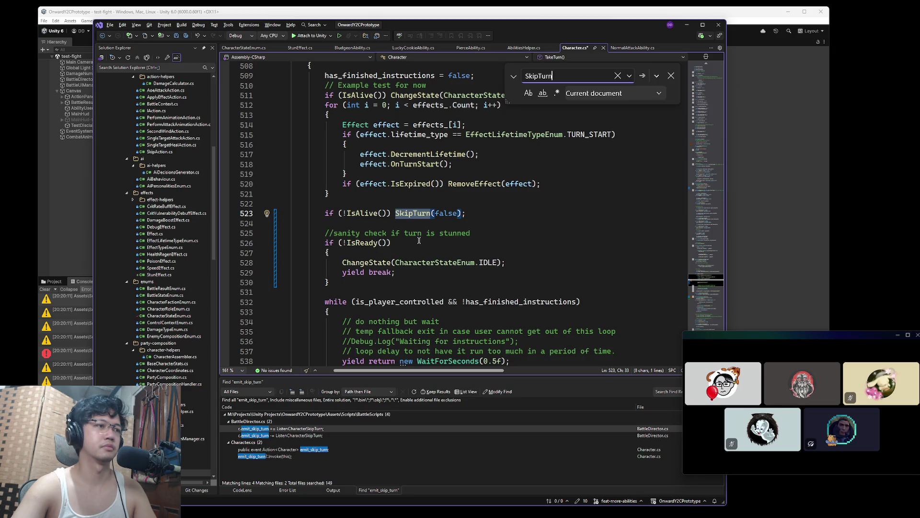
click(495, 233)
- Replace 'stunned' at the end of TakeTurn's sanity-check comment with 'not ready or stunned'
key(ctrl+BackSpace)
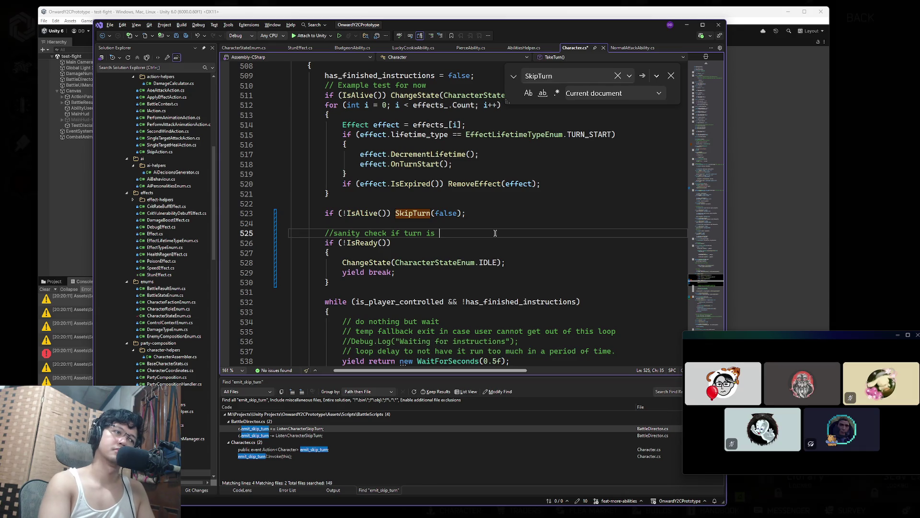
text(not ready or stun)
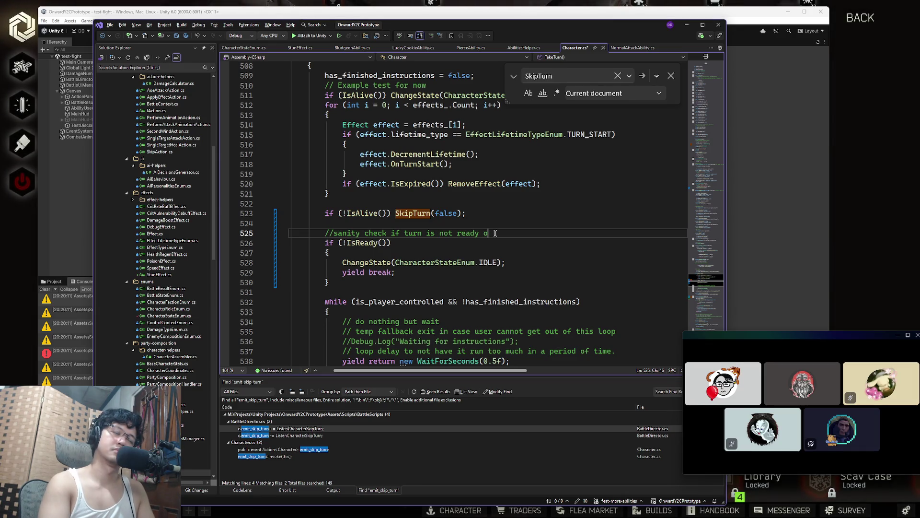
text(ned)
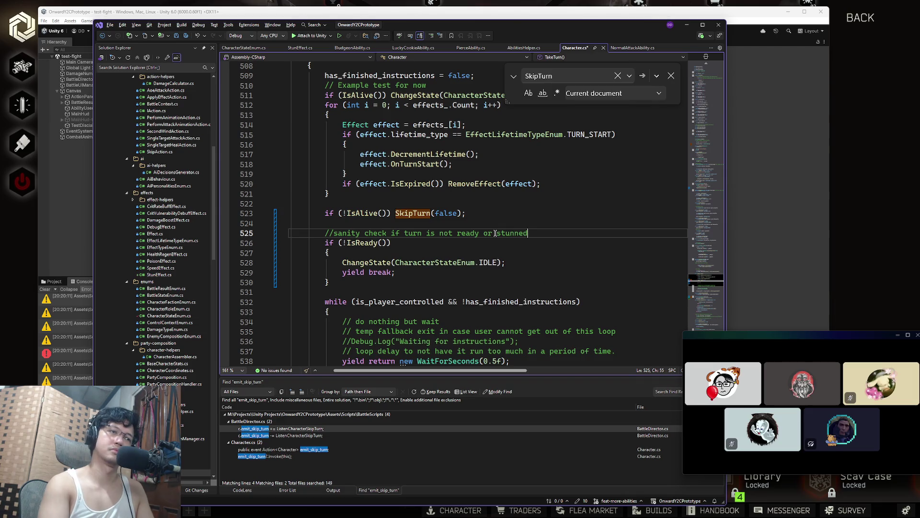
scroll(480, 236, up, 3)
scroll(481, 236, down, 2)
- Insert an empty if () { } block above the readiness check and make that check an else if
key(Return)
text(if *()
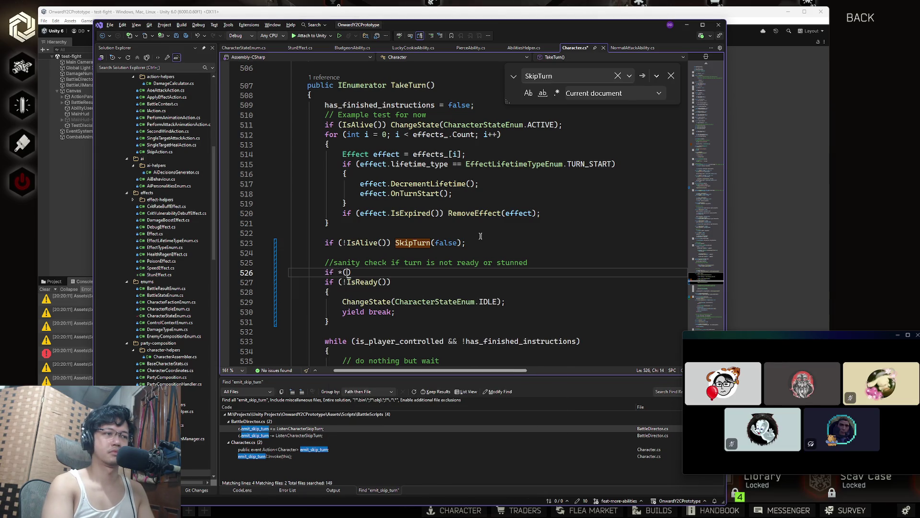
key(Return)
text({)
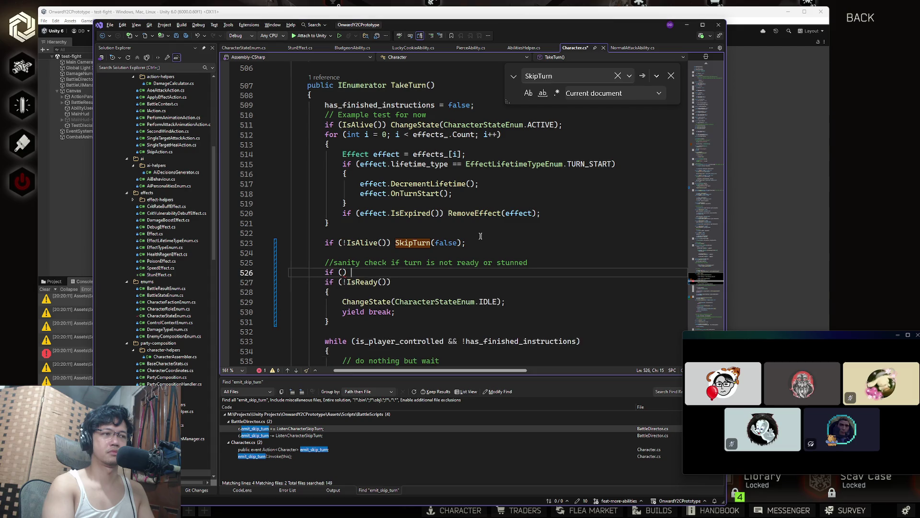
key(Return)
key(Up)
key(Up)
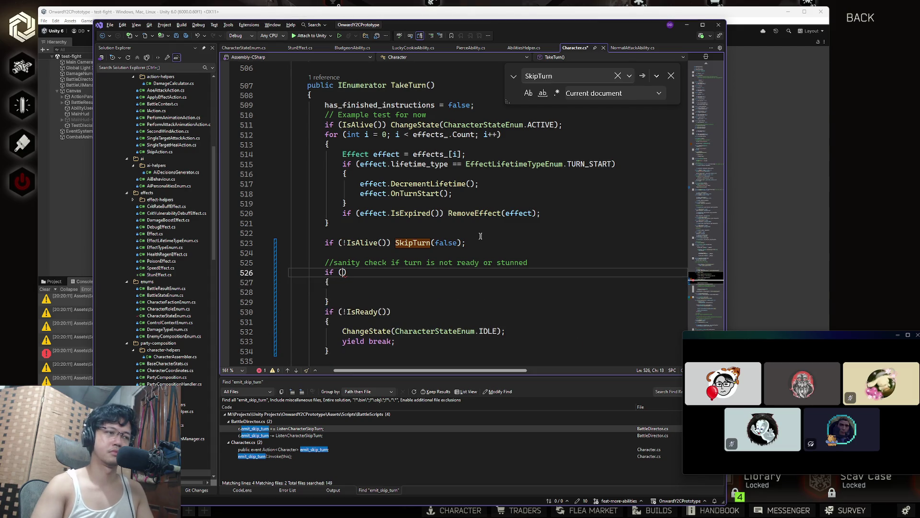
click(324, 311)
text(else if)
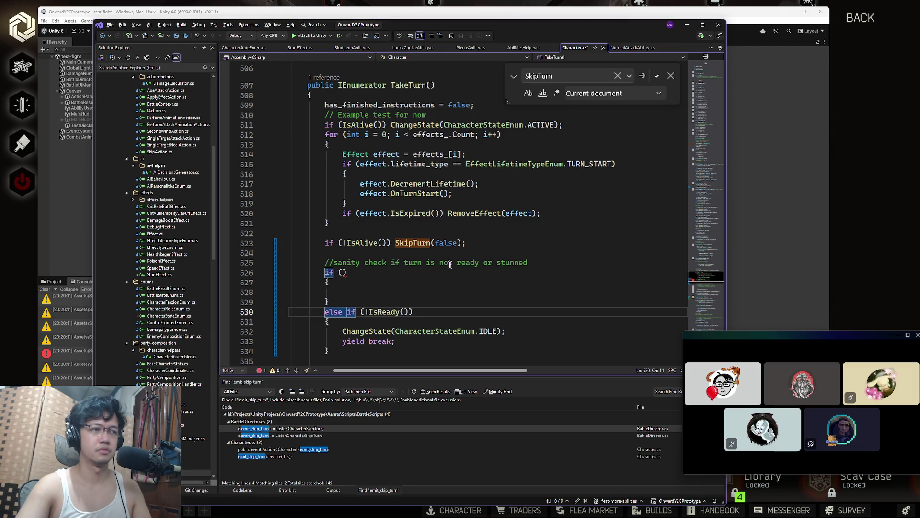
- Reorder the comment to read 'sanity check if turn is stunned or not ready'
drag(494, 264, 529, 263)
key(ctrl+x)
click(434, 262)
key(ctrl+v)
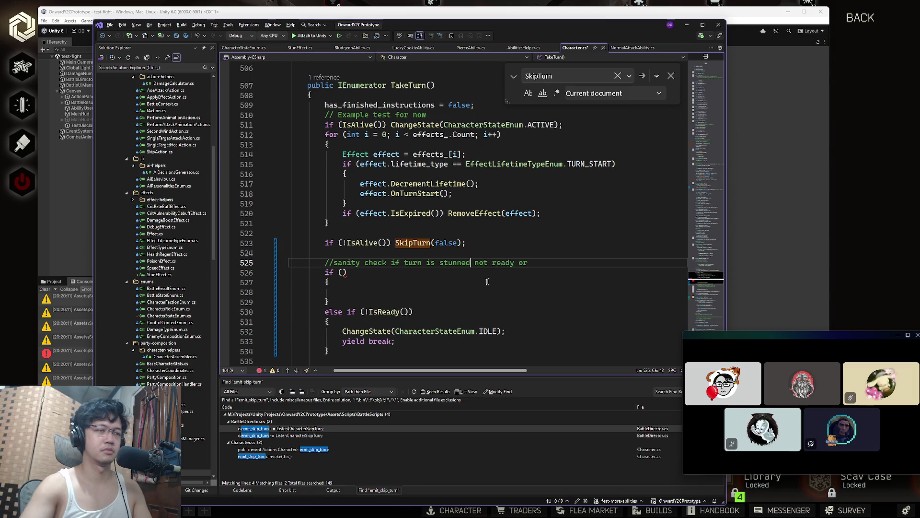
text(or)
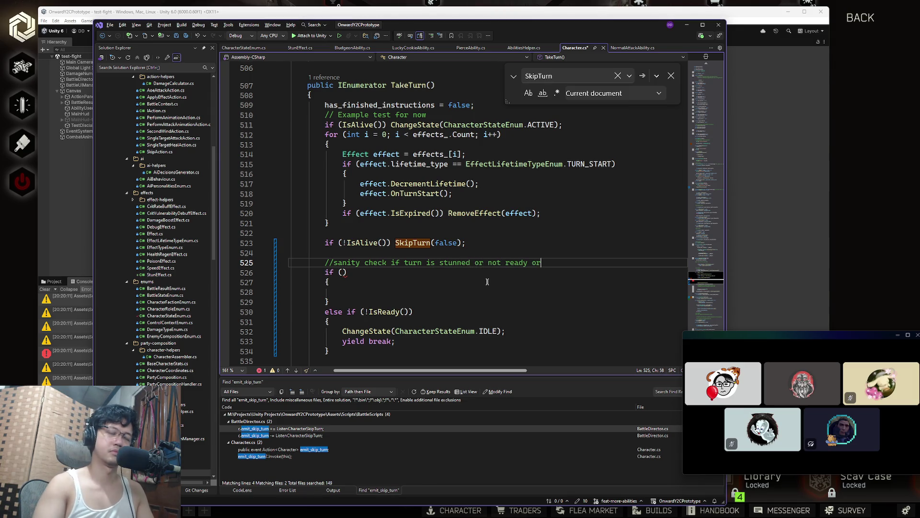
- Search the file for SkipTurn, then return to the empty if condition on line 526
click(345, 272)
scroll(431, 311, down, 20)
scroll(431, 311, down, 20)
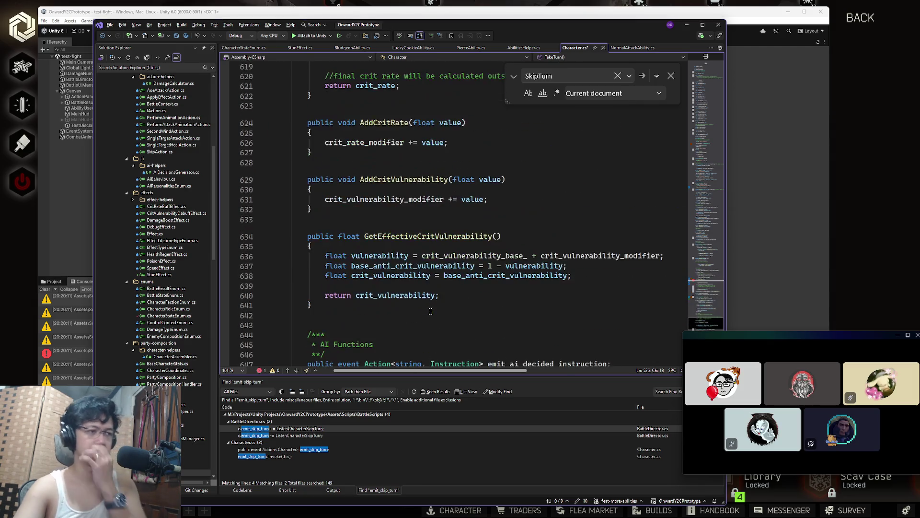
scroll(430, 312, up, 20)
scroll(427, 309, down, 20)
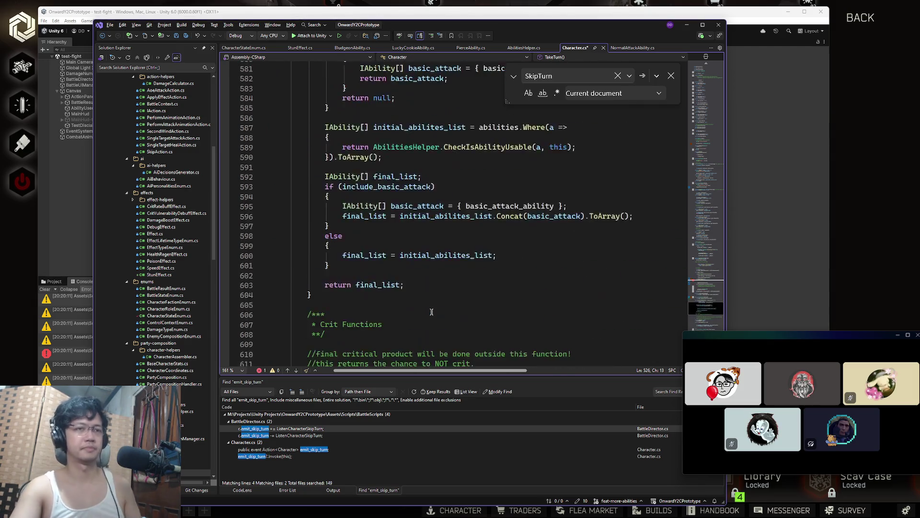
scroll(423, 307, up, 19)
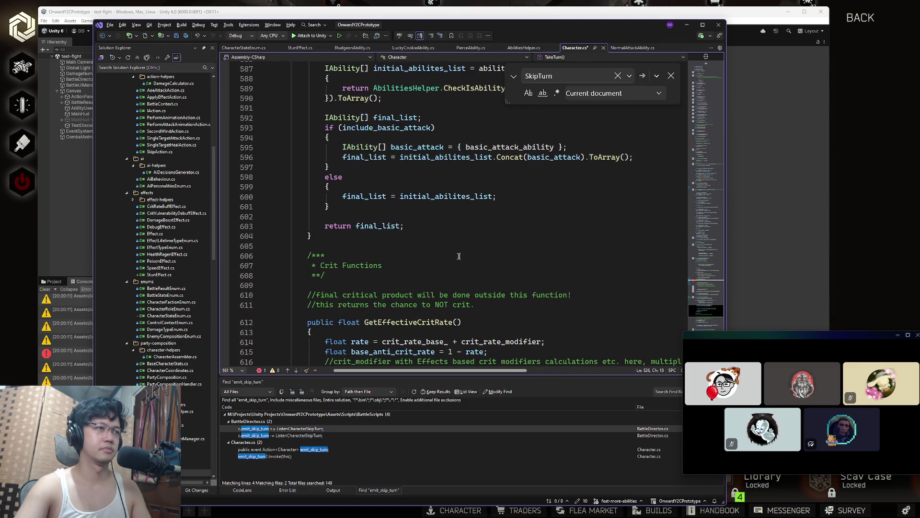
key(ctrl+f)
text(S)
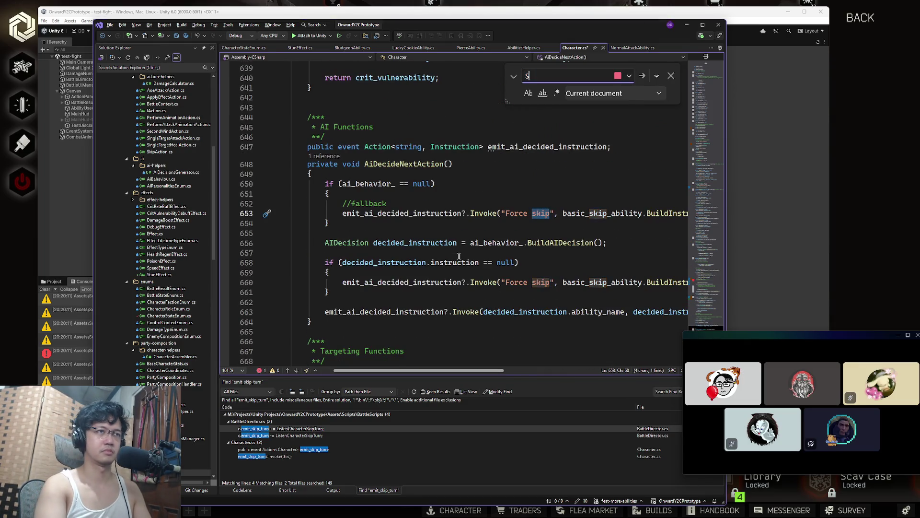
text(kipTurn)
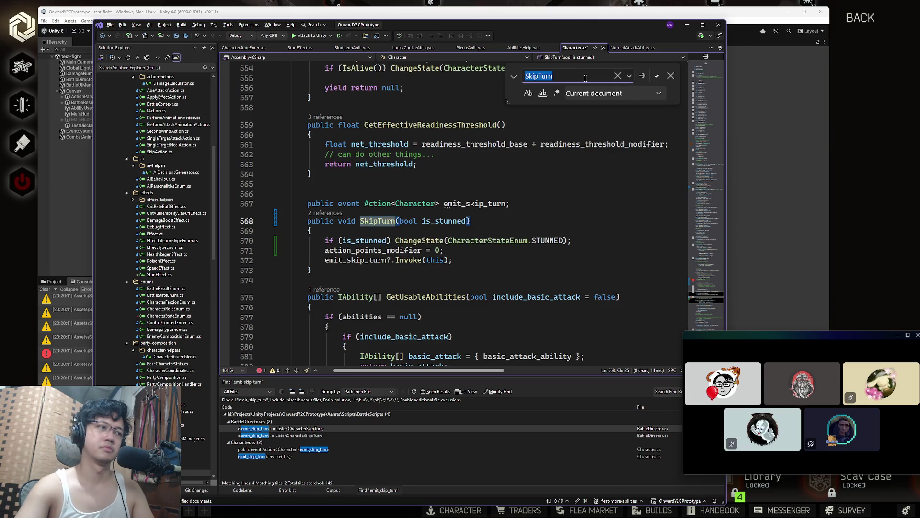
key(Return)
key(Return)
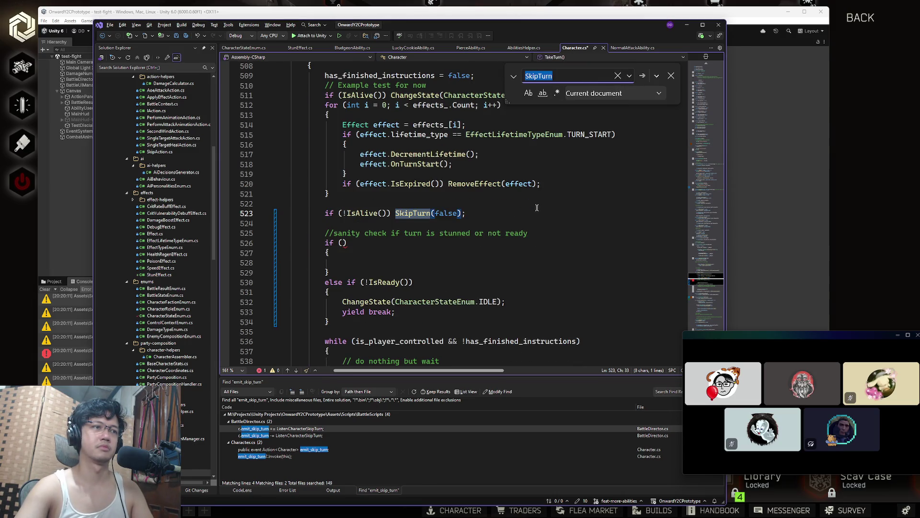
click(428, 243)
- Write a ChangeState(CharacterStateEnum.IDLE) call inside the new if block
key(Left)
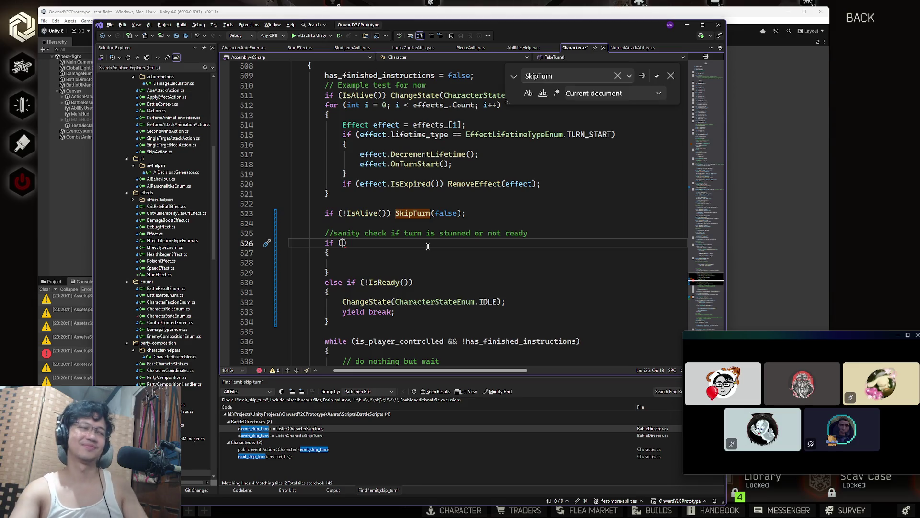
click(349, 264)
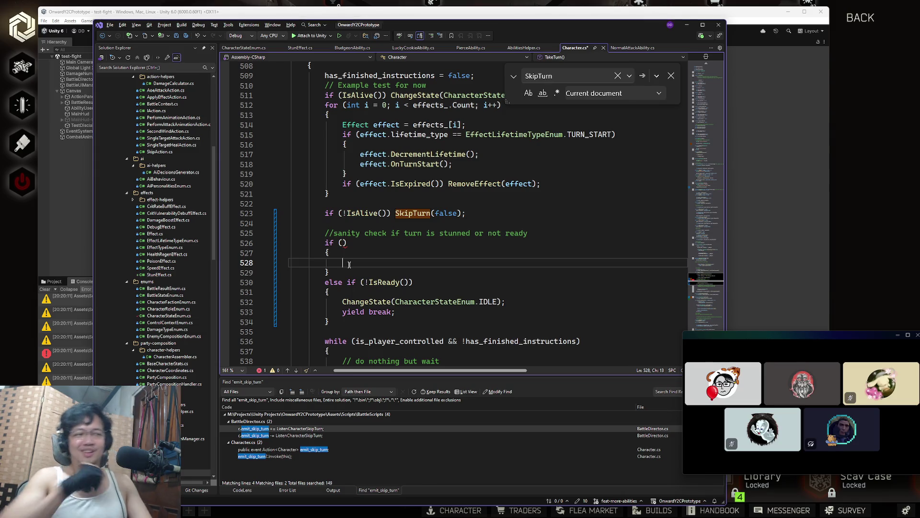
text(Change S)
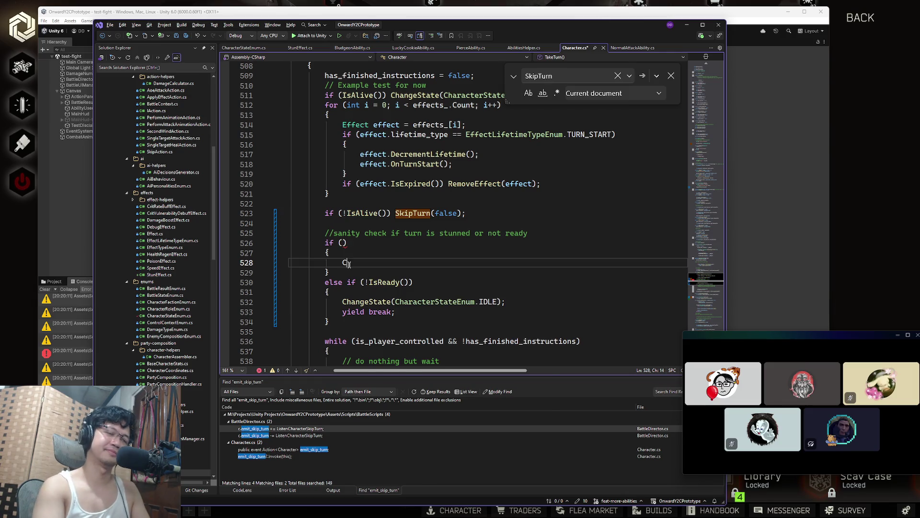
key(BackSpace)
key(BackSpace)
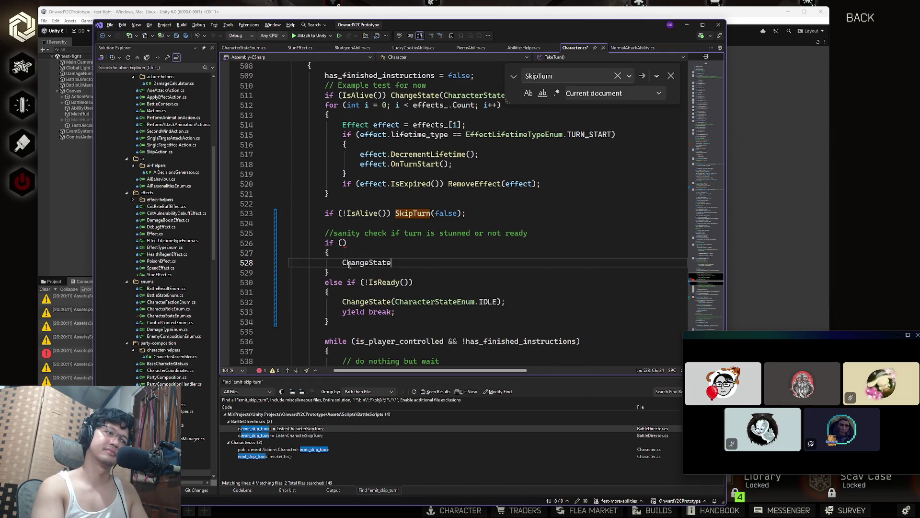
text((IDLE);)
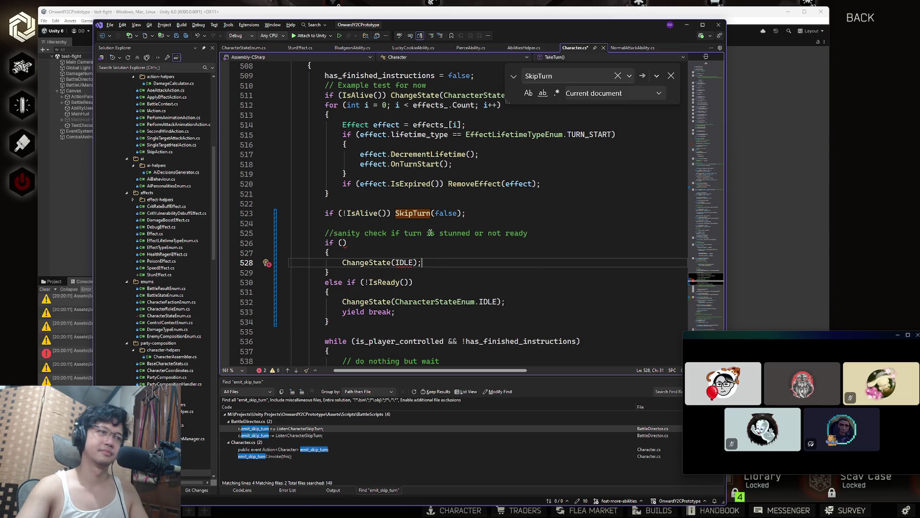
double_click(405, 298)
key(ctrl+c)
click(396, 262)
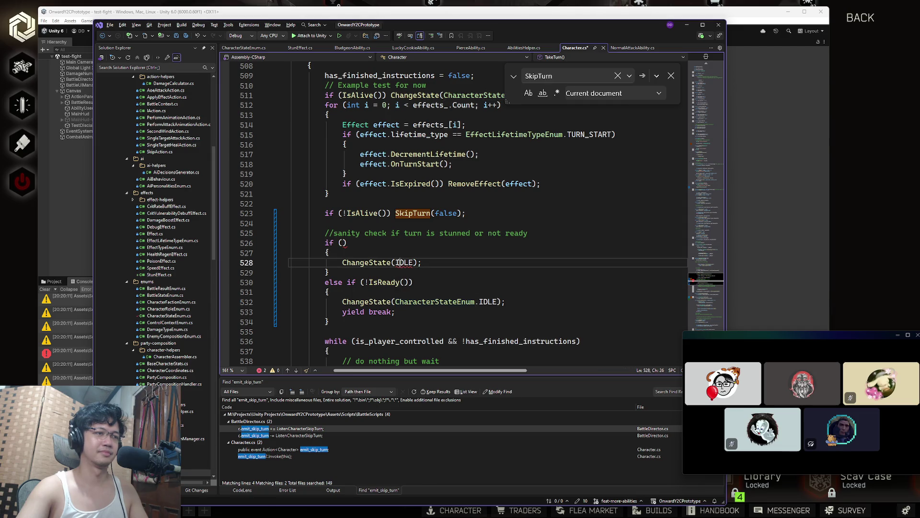
key(ctrl+v)
text(.)
key(Escape)
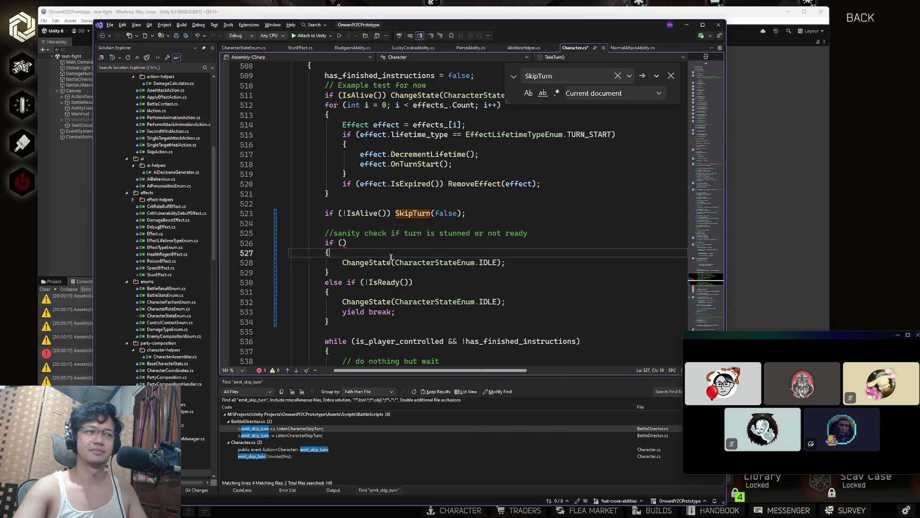
- Close the Find box and add 'yield break;' above the ChangeState call
key(ctrl+Return)
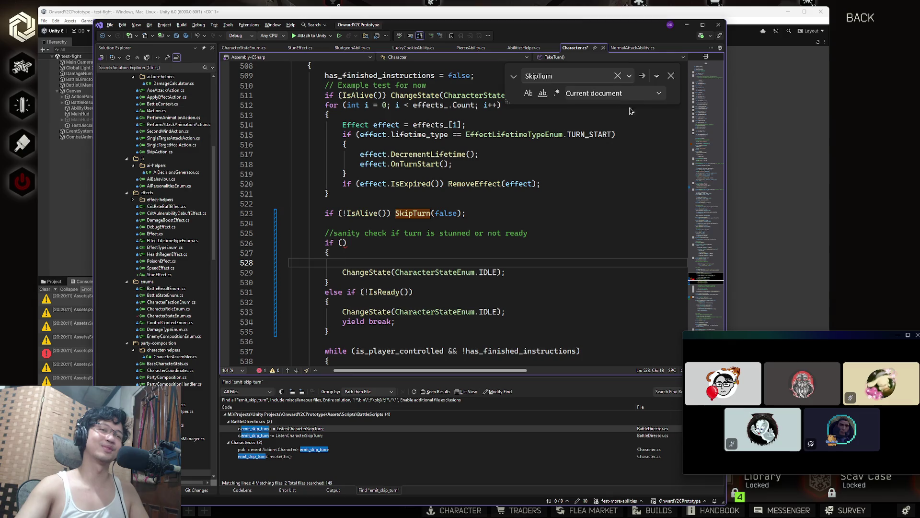
click(671, 75)
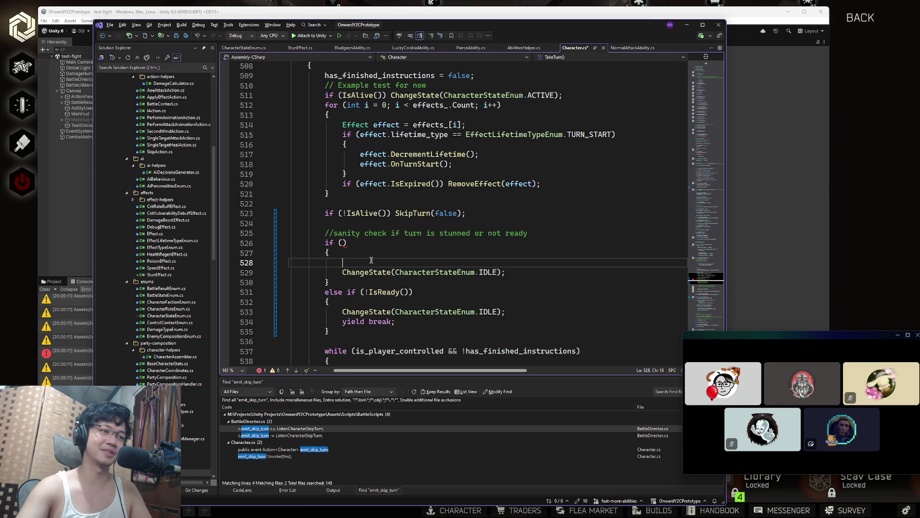
text(yield b)
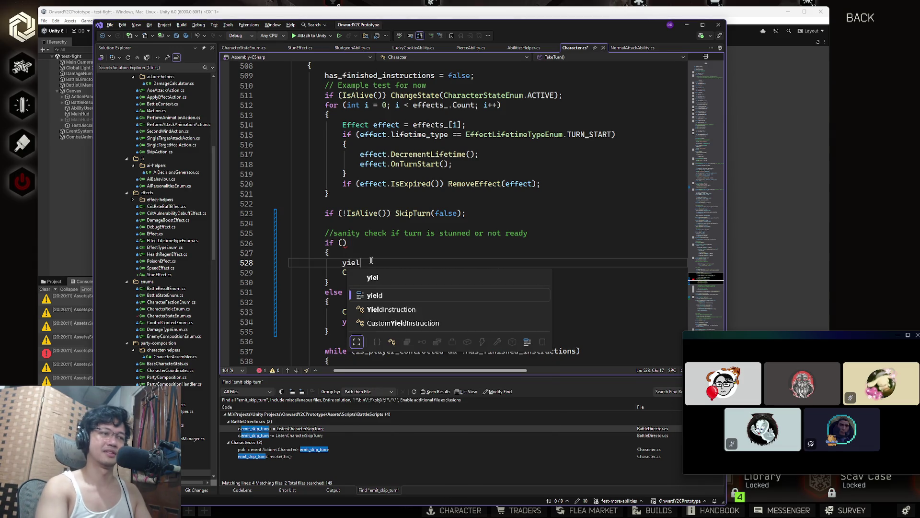
key(Tab)
text(;)
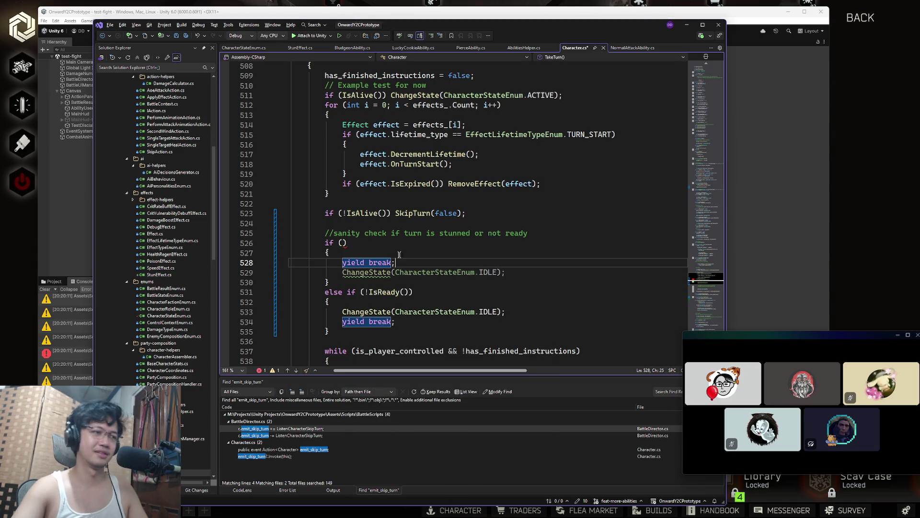
- Set the if condition to 'state_ == CharacterStateEnum.STUNNED'
click(343, 243)
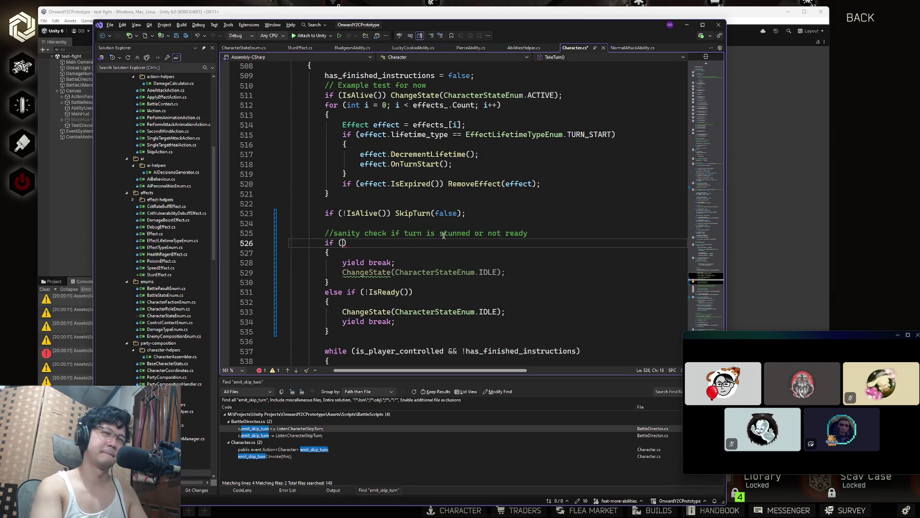
text(CHARA)
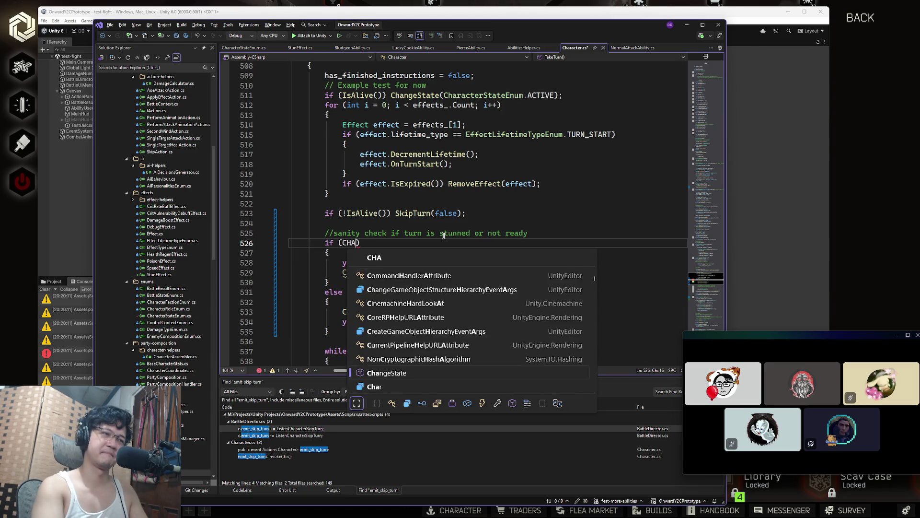
key(Escape)
double_click(433, 272)
double_click(361, 243)
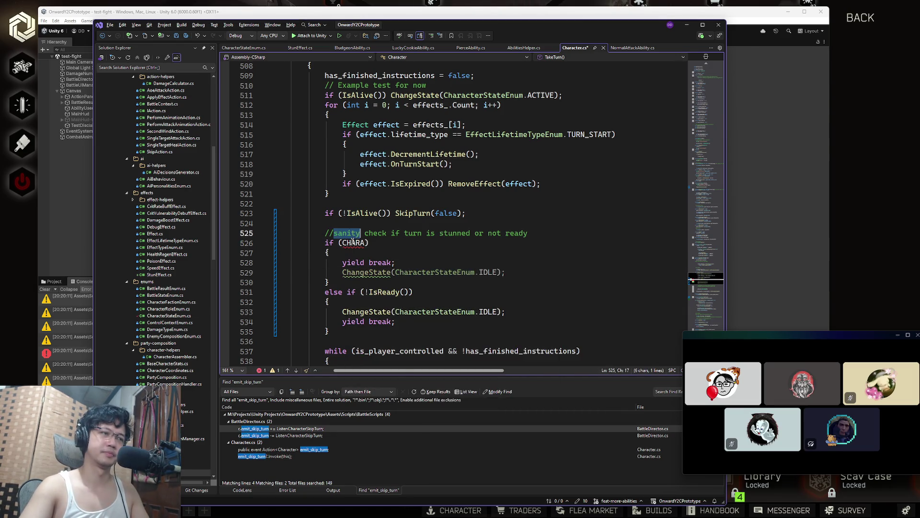
text(state_ == )
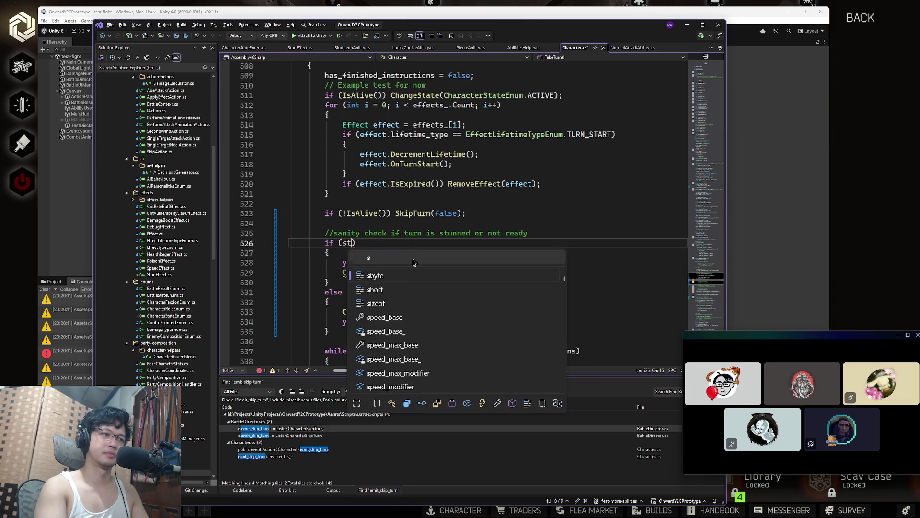
text(CharacterStateEnum.STUNNED)
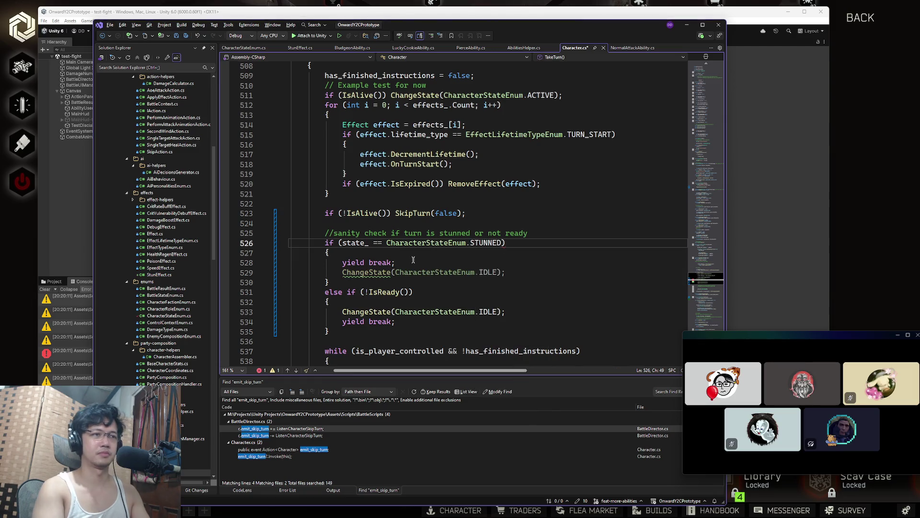
click(397, 253)
key(Return)
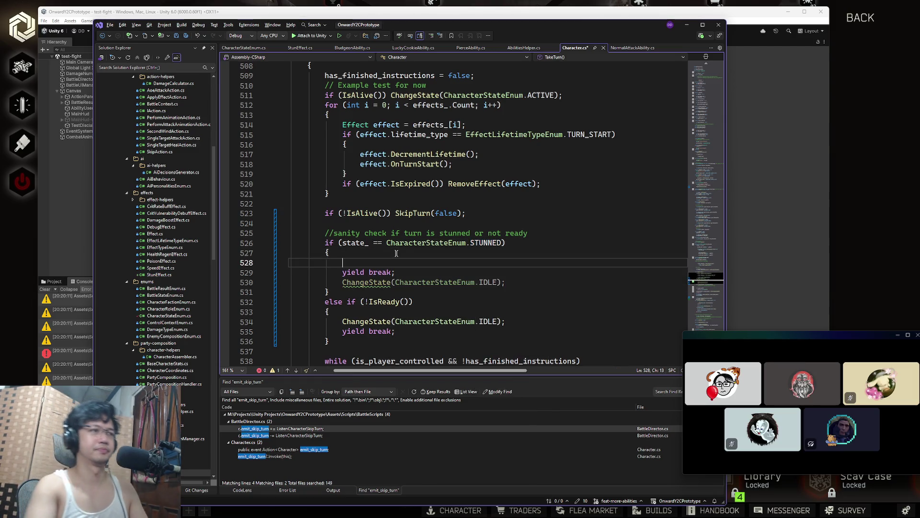
- Move the ChangeState(IDLE) line from below yield break to above it
scroll(465, 265, down, 6)
scroll(465, 265, down, 2)
double_click(421, 262)
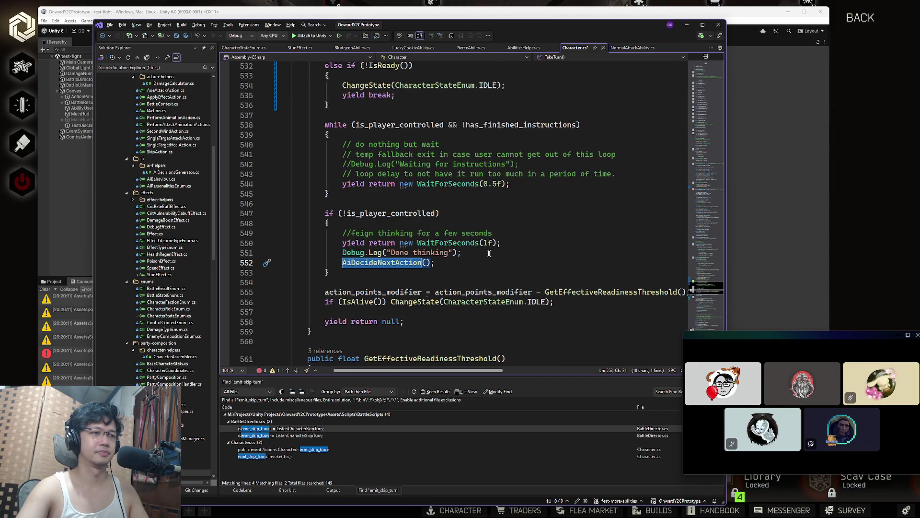
scroll(495, 205, up, 5)
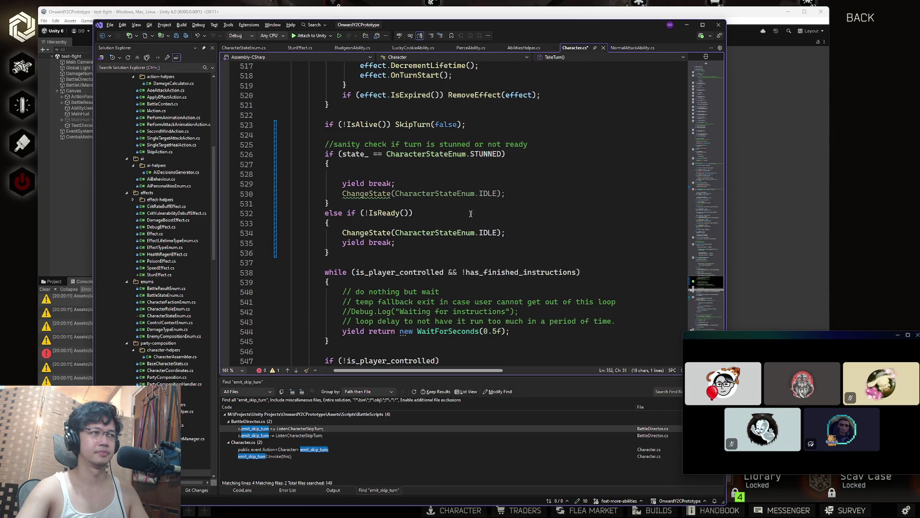
click(495, 205)
scroll(495, 205, down, 6)
double_click(416, 230)
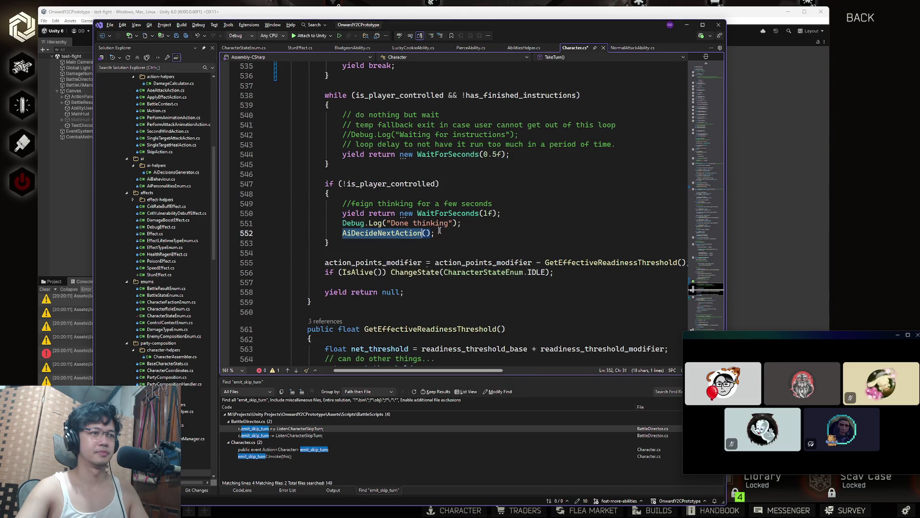
scroll(438, 233, up, 2)
scroll(437, 233, down, 3)
scroll(437, 232, up, 9)
click(390, 242)
key(Down)
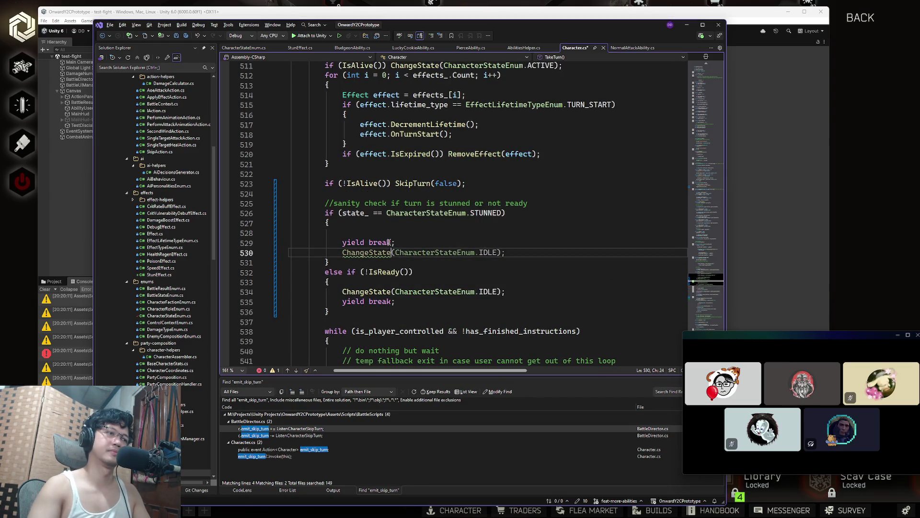
key(ctrl+x)
key(Up)
key(Up)
key(ctrl+v)
- Add a new empty if block and paste the skip-instruction Invoke line into it
text(if ())
key(Return)
text({)
key(Return)
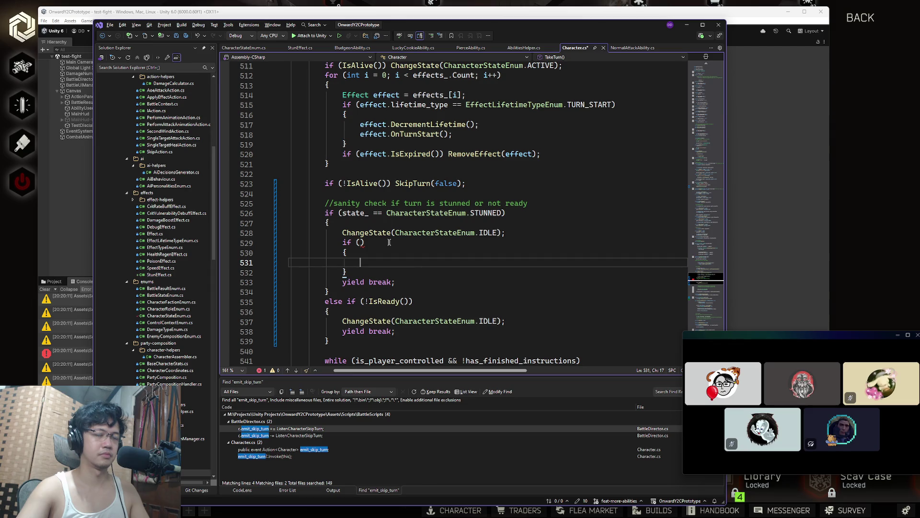
scroll(389, 242, down, 20)
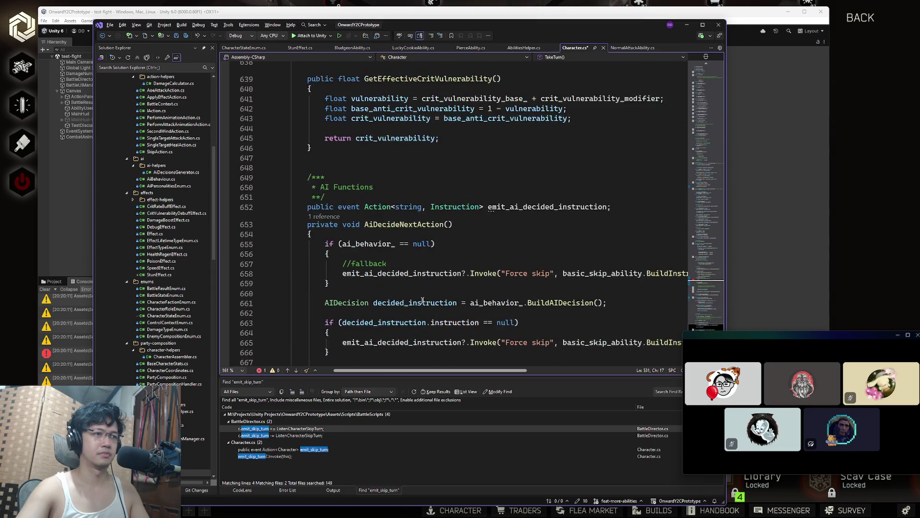
scroll(423, 300, down, 15)
scroll(422, 300, up, 12)
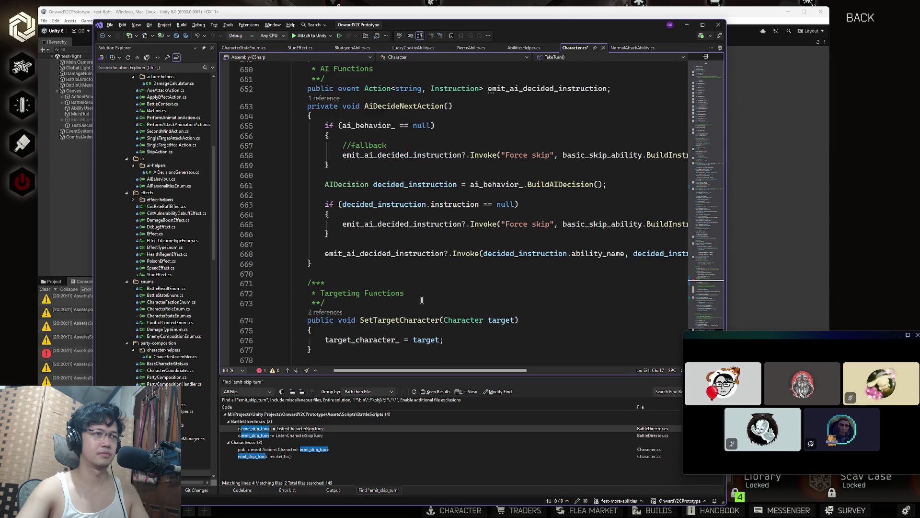
scroll(422, 300, up, 2)
drag(344, 211, 685, 214)
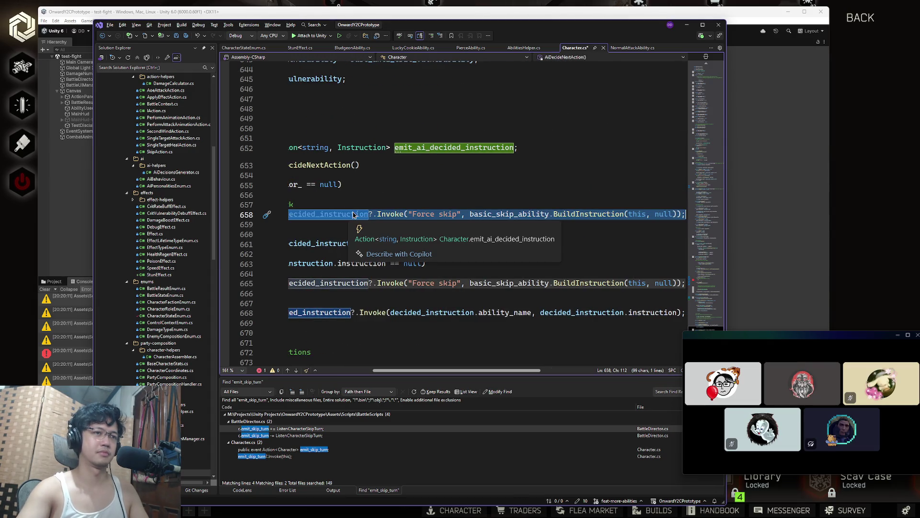
key(ctrl+minus)
key(Home)
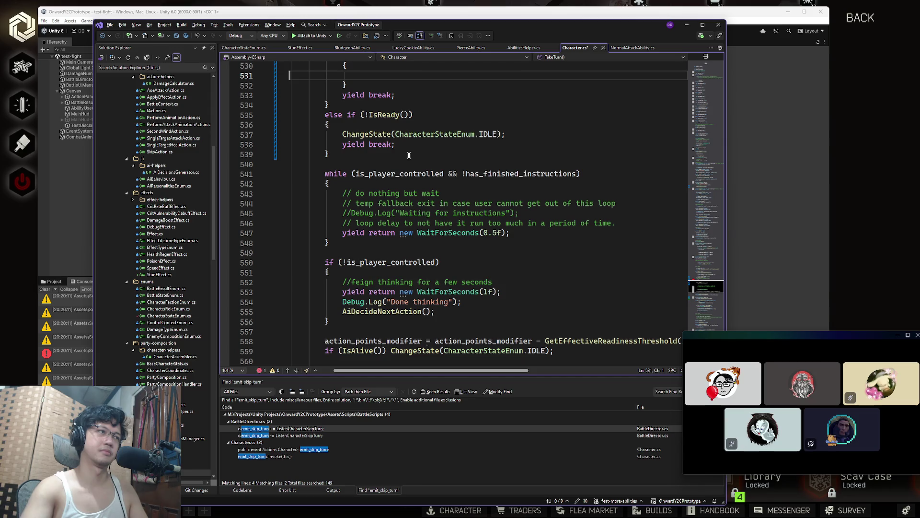
key(ctrl+v)
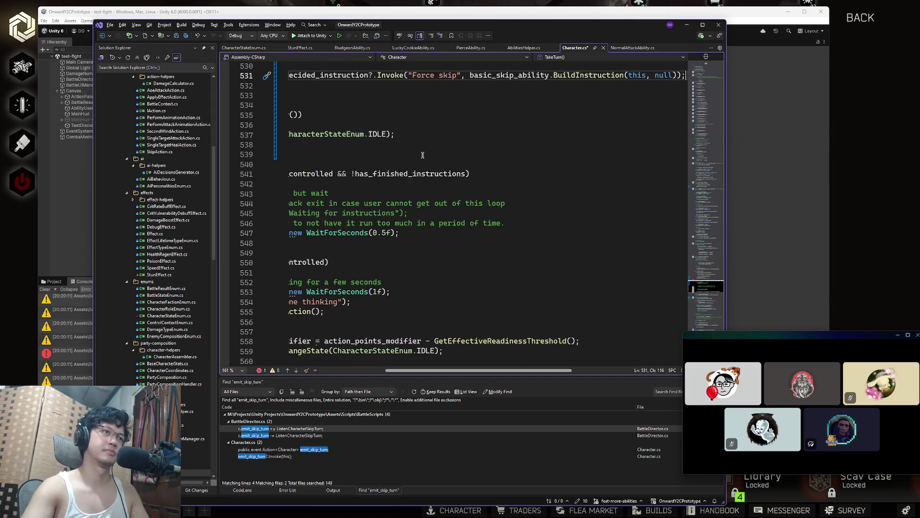
- Change the invoke message to "Stunned" and set the condition to !is_player_controlled
drag(456, 75, 412, 77)
text(Stunned)
key(Home)
key(Up)
key(Up)
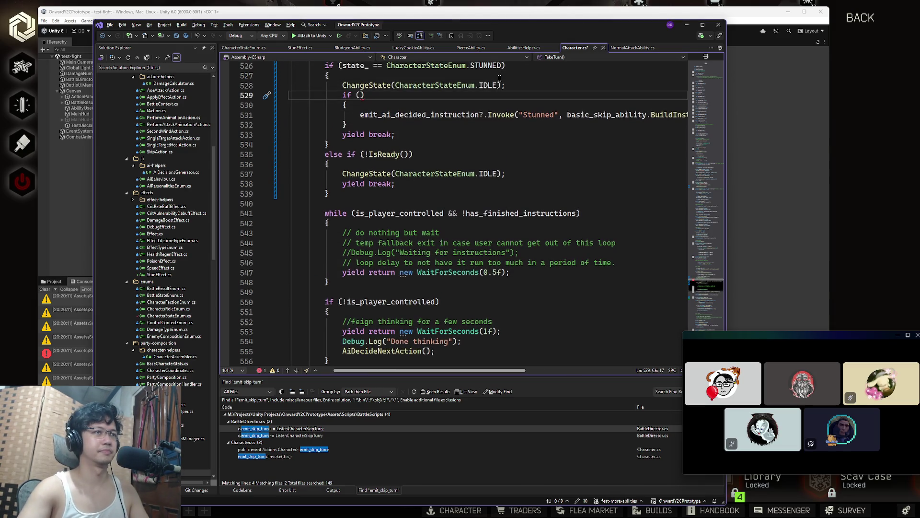
scroll(455, 144, up, 2)
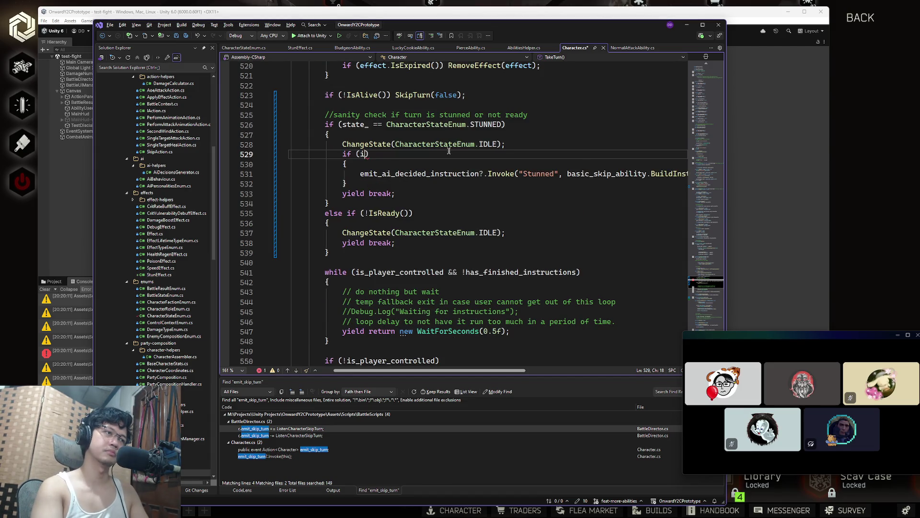
key(BackSpace)
text(!is_player)
key(Escape)
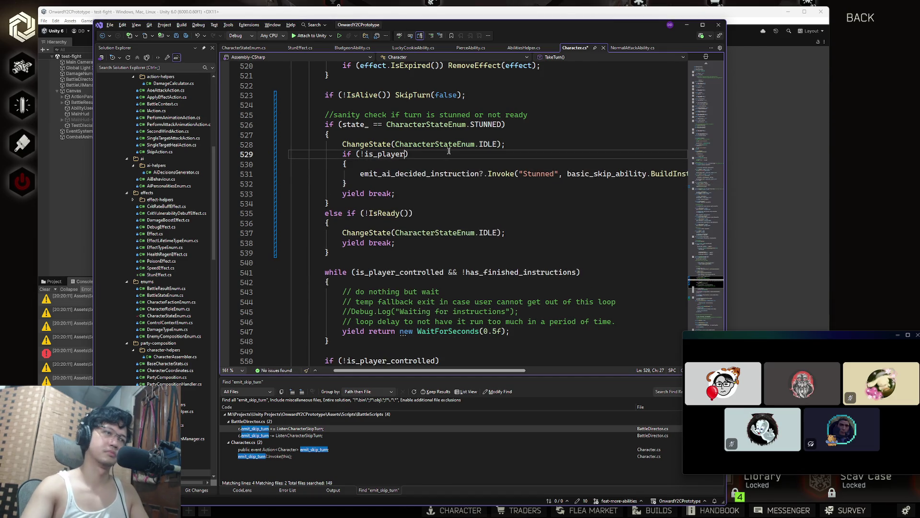
text(_controlled)
drag(360, 174, 477, 174)
key(End)
key(Home)
key(Home)
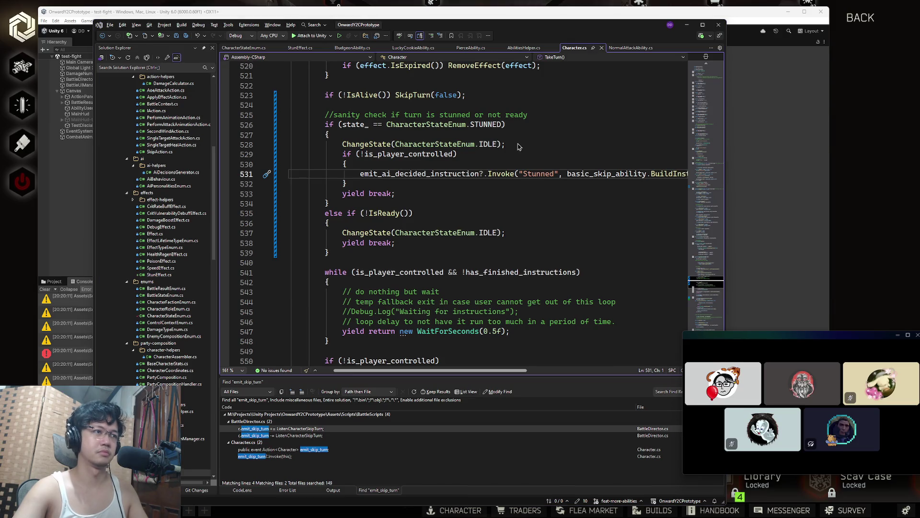
key(super+Tab)
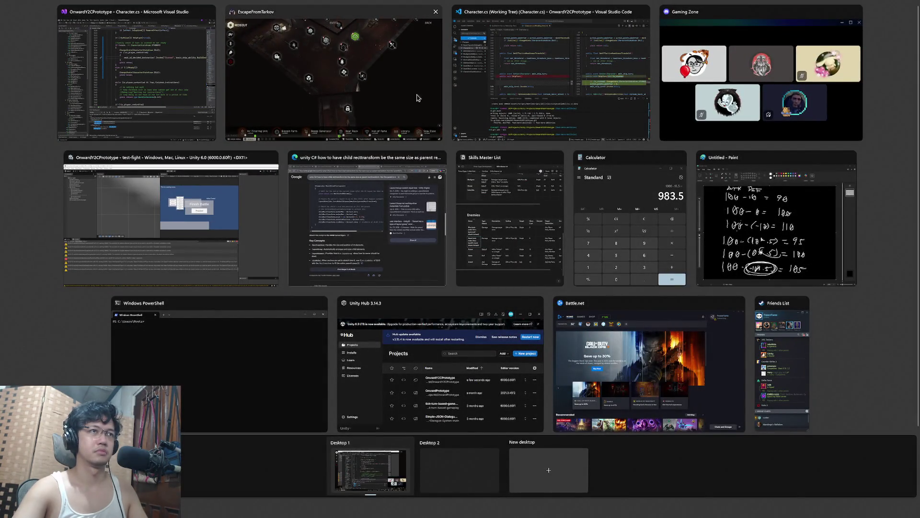
- Switch to Unity so the edited scripts recompile, then return to the Tarkov main menu
click(238, 196)
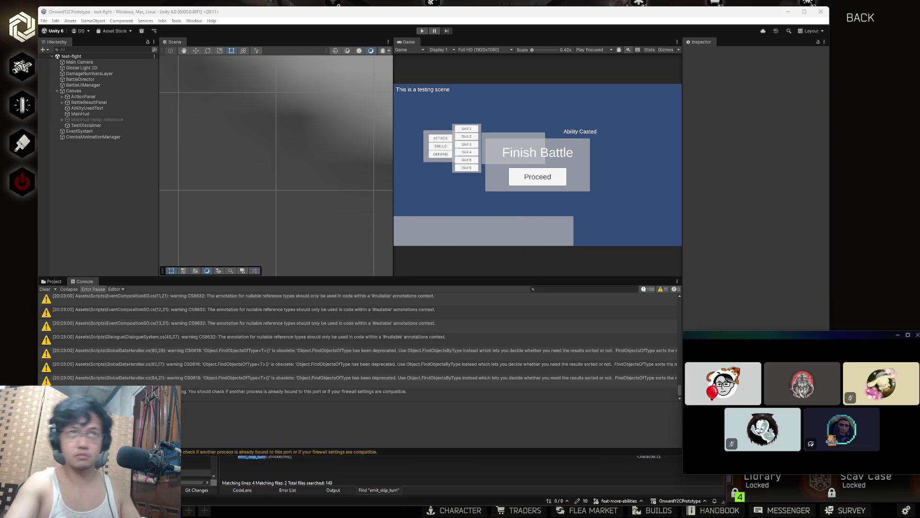
key(alt+Tab)
key(Escape)
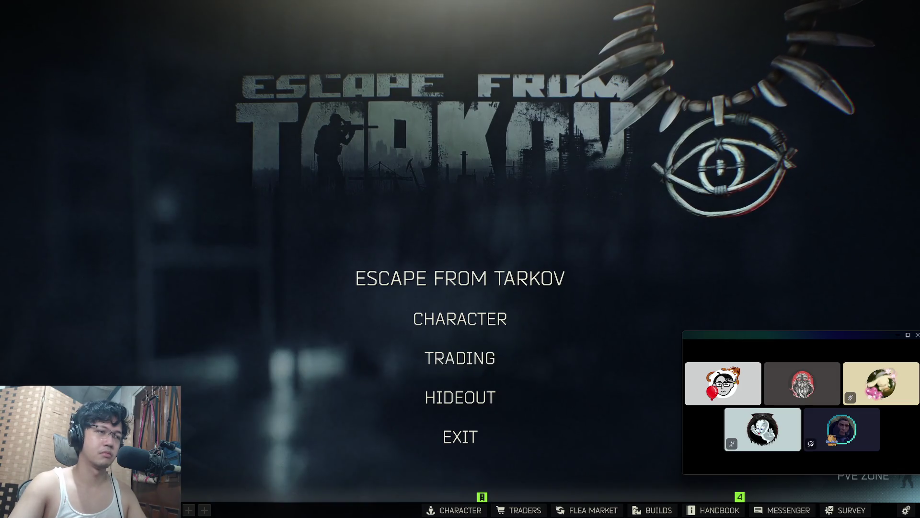
- Open the hideout's Water Collector and collect the finished bottle of water
key(Escape)
click(550, 186)
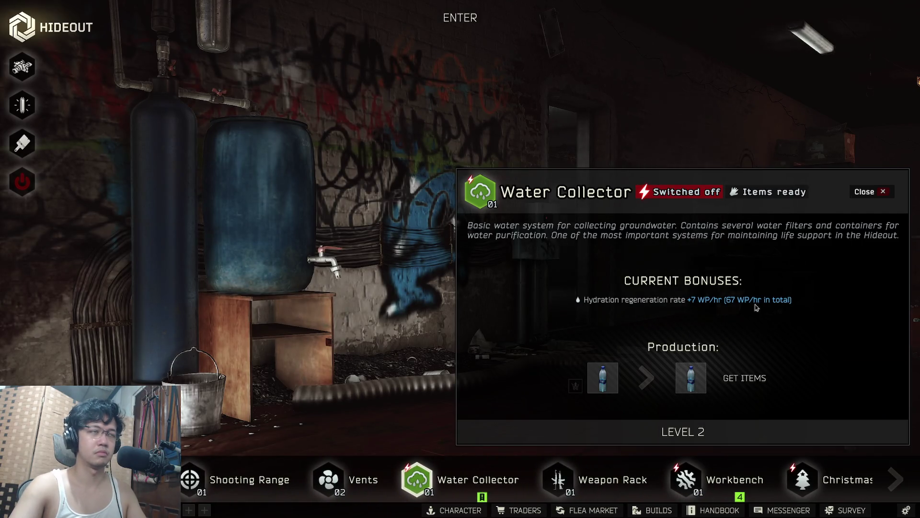
key(alt+Tab)
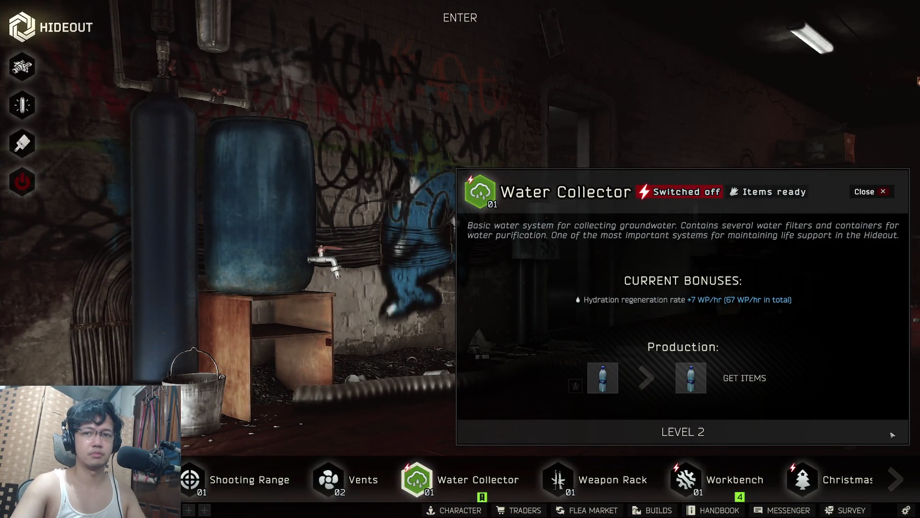
click(757, 376)
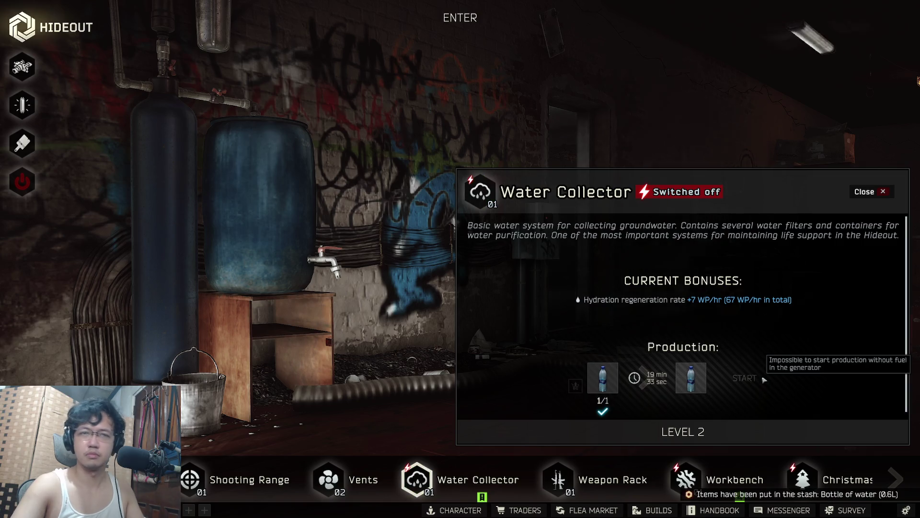
click(874, 192)
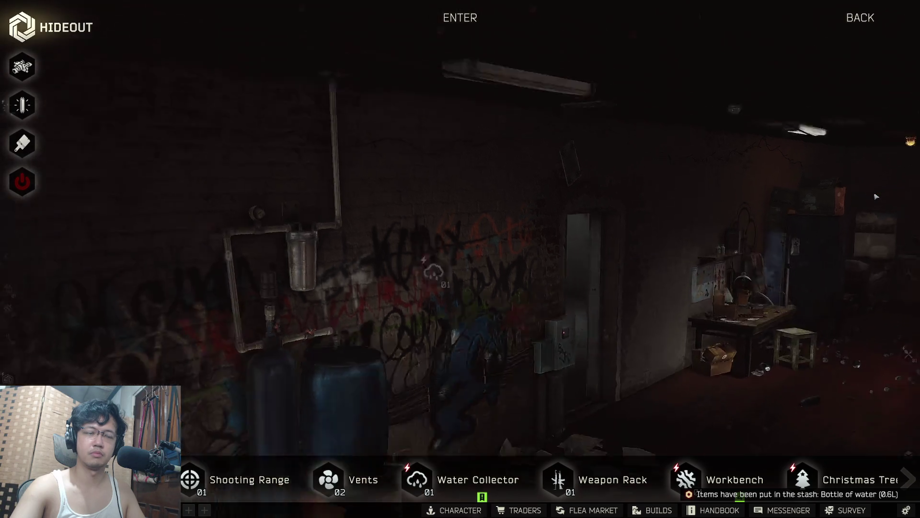
- Reopen the Water Collector and start a new run by handing over the water bottles
click(551, 322)
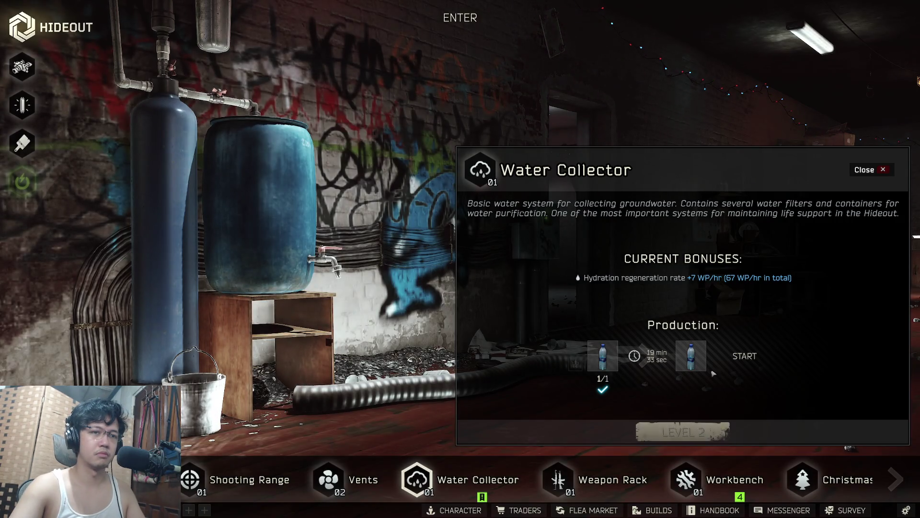
click(741, 363)
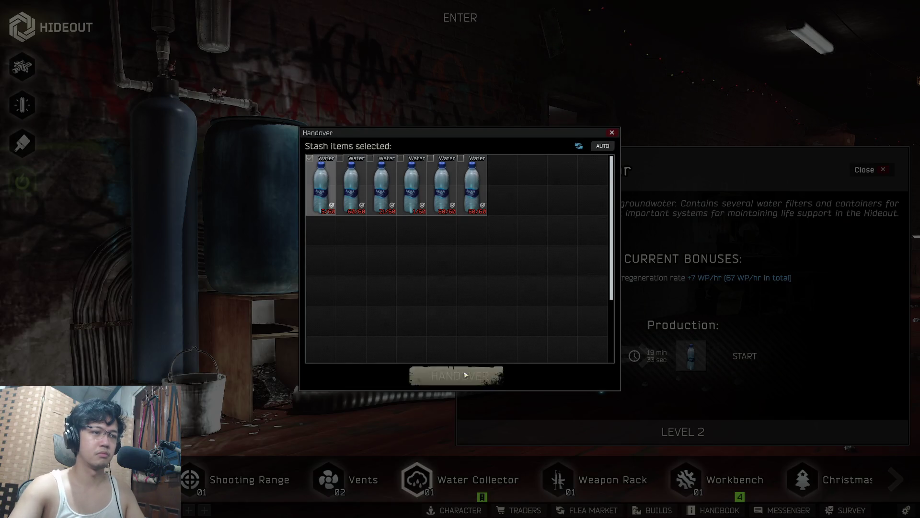
click(460, 376)
key(super)
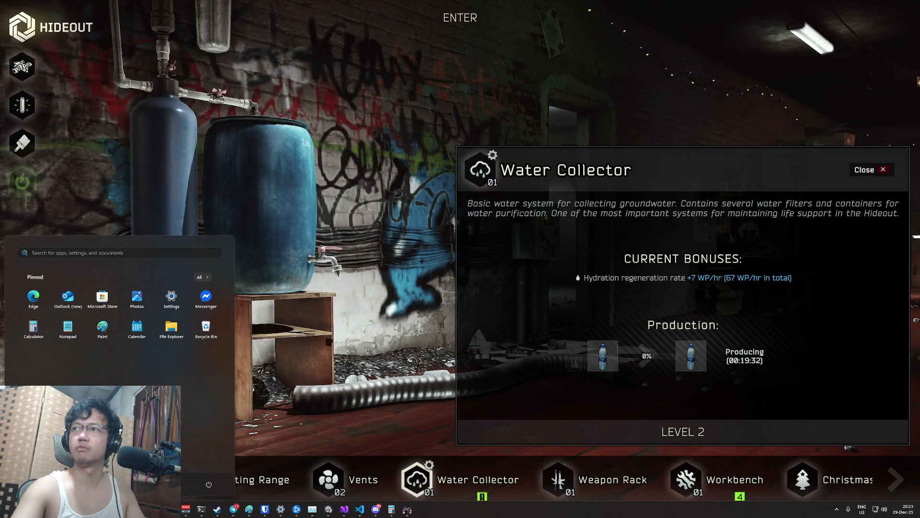
key(Escape)
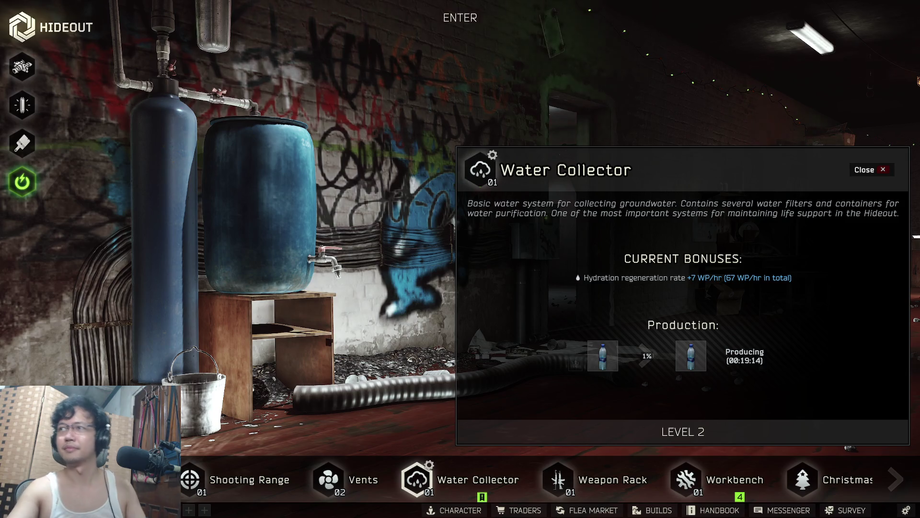
key(super)
key(super)
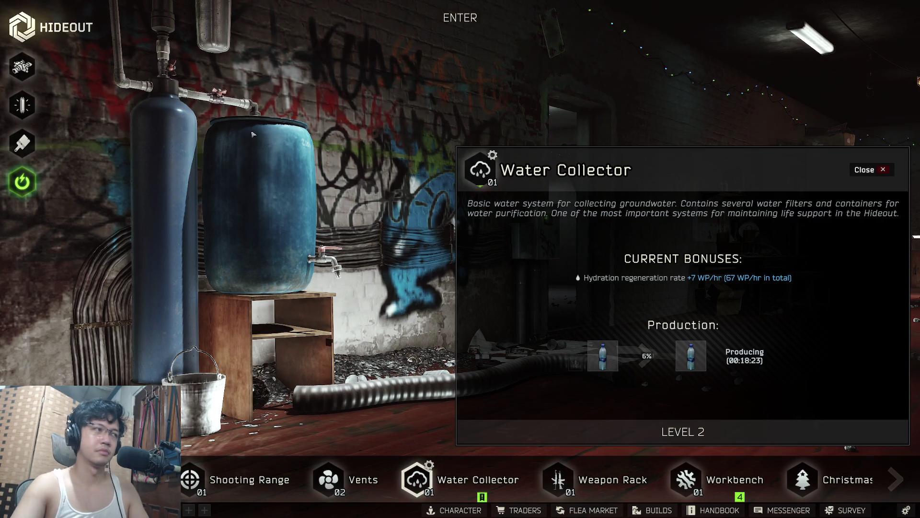
- Close the Water Collector panel, leaving production at 6% with 00:18:23 remaining
key(Escape)
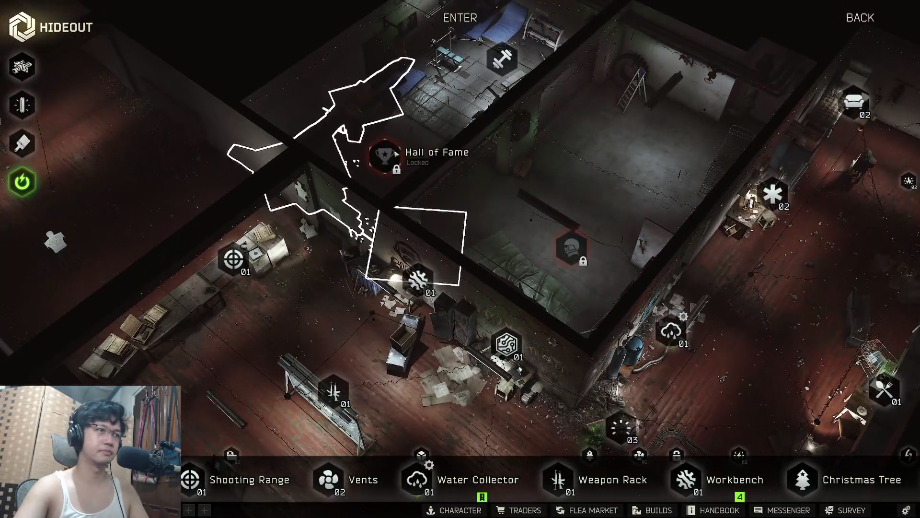
- Walk into the hideout gym and start a bench-press workout
click(495, 142)
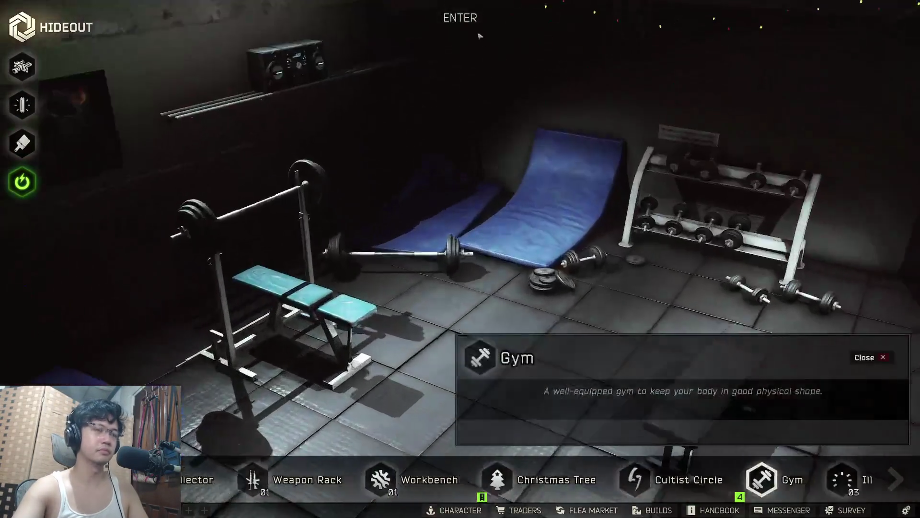
click(461, 17)
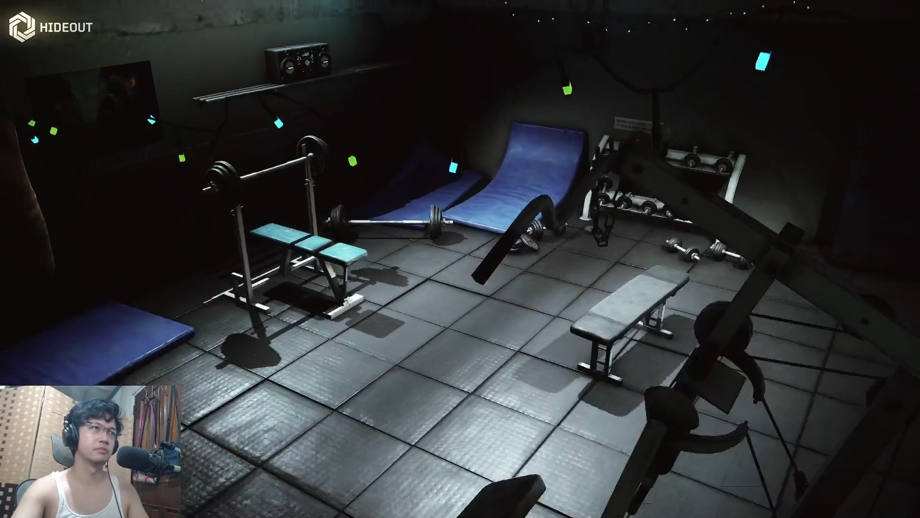
key(w)
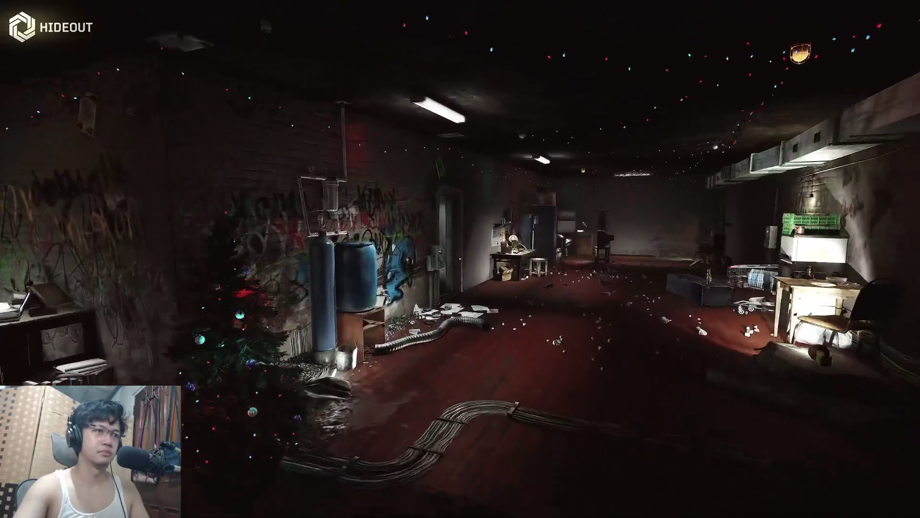
key(w)
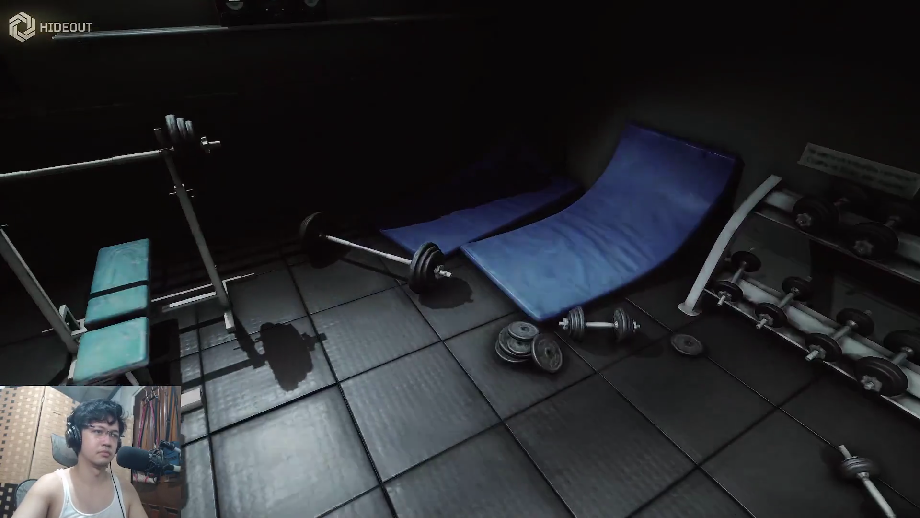
key(f)
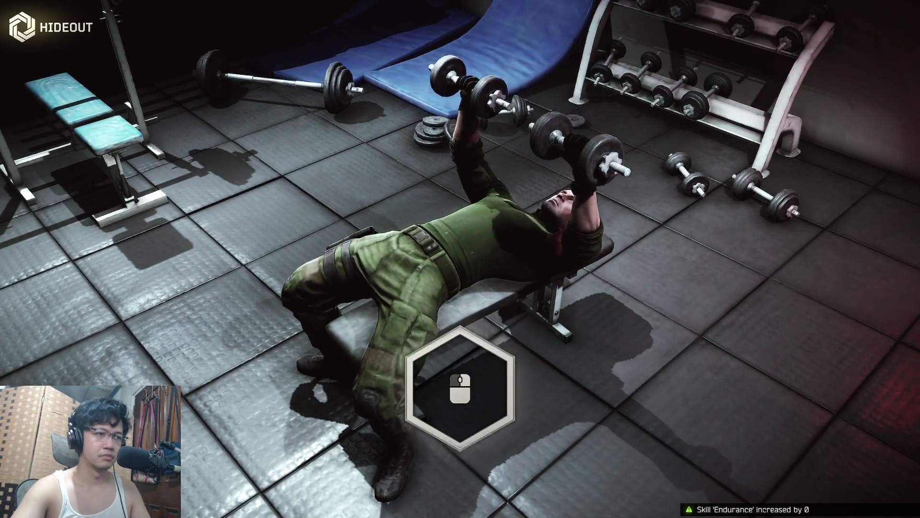
- Perform fourteen bench-press reps, then end the workout
click(476, 382)
click(460, 389)
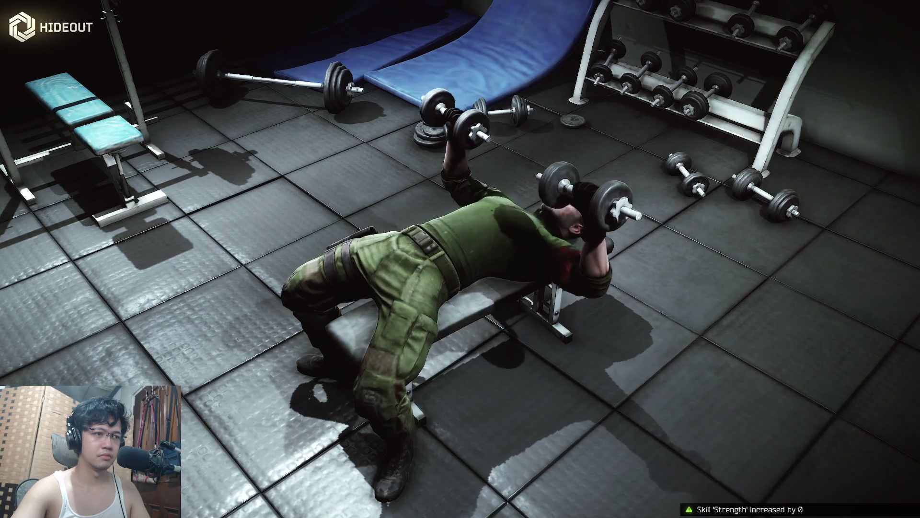
click(460, 388)
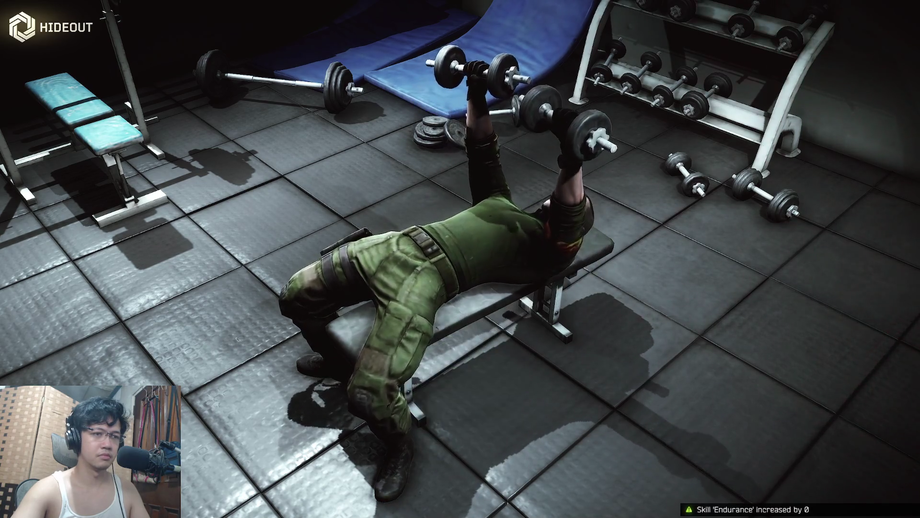
click(460, 389)
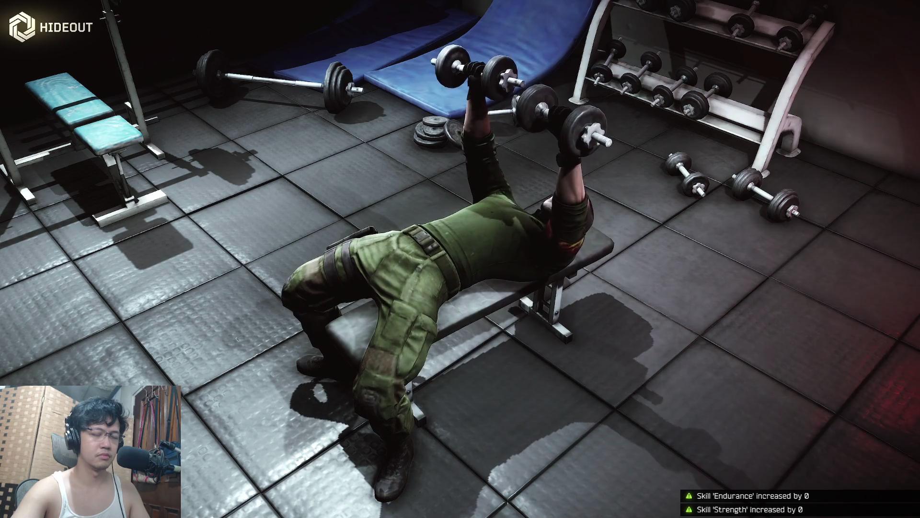
click(460, 388)
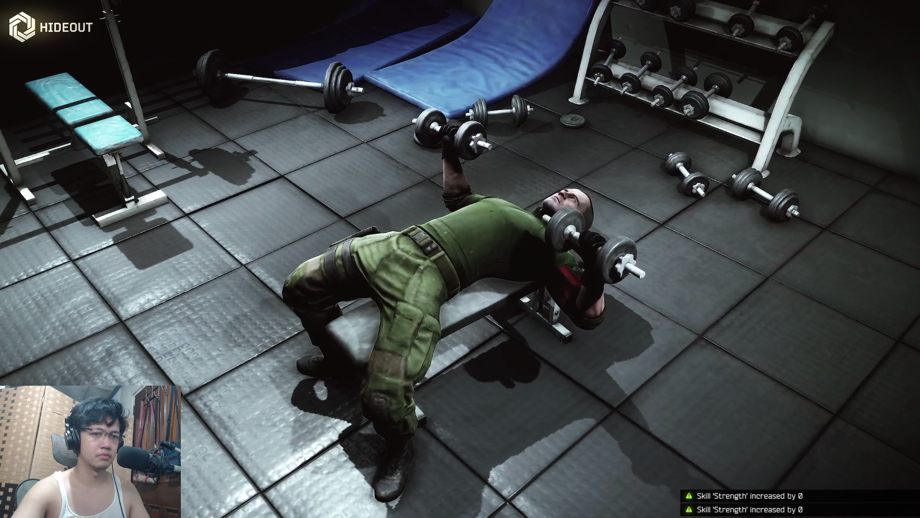
click(460, 386)
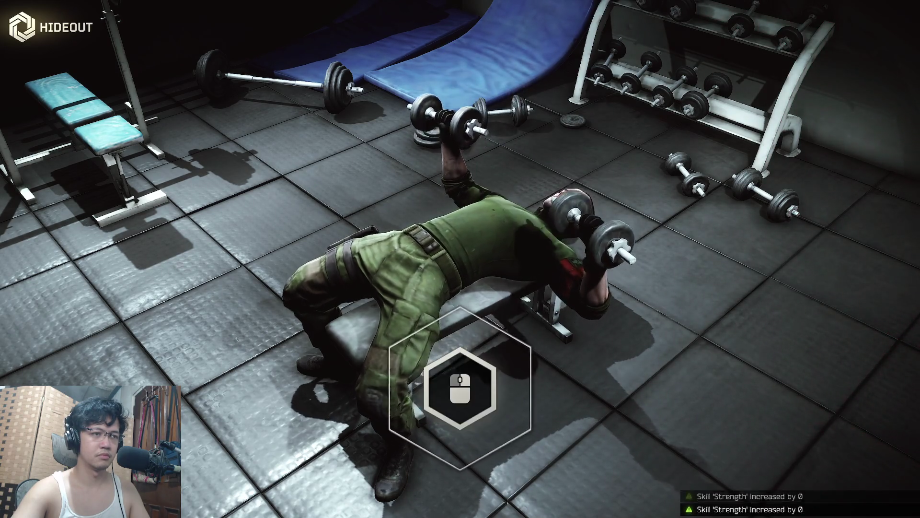
click(451, 389)
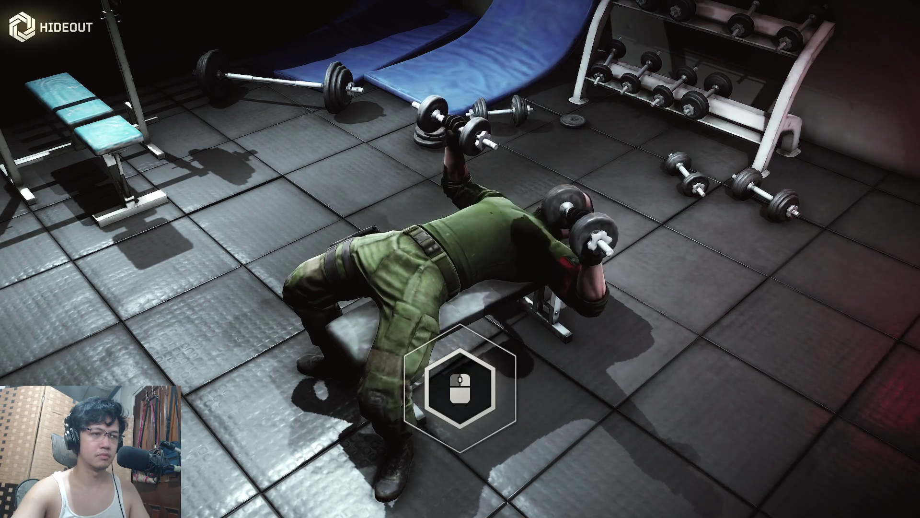
click(458, 391)
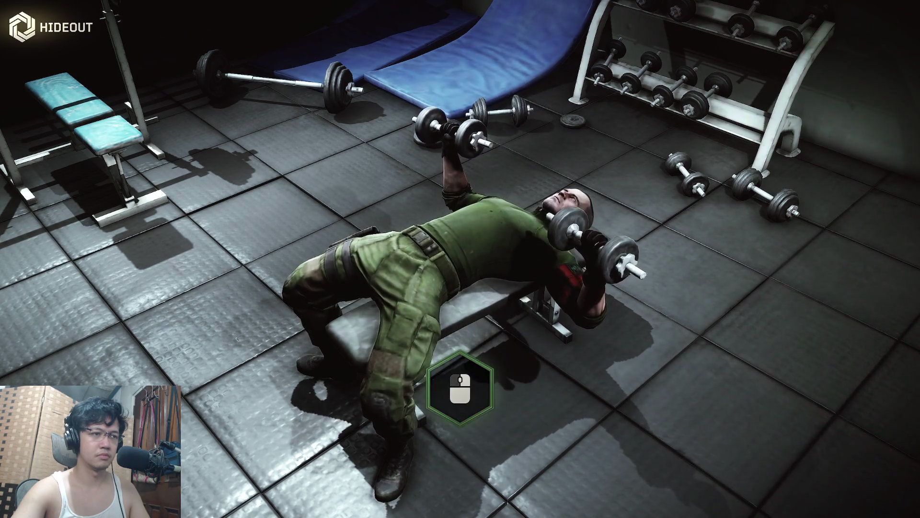
click(460, 389)
click(460, 388)
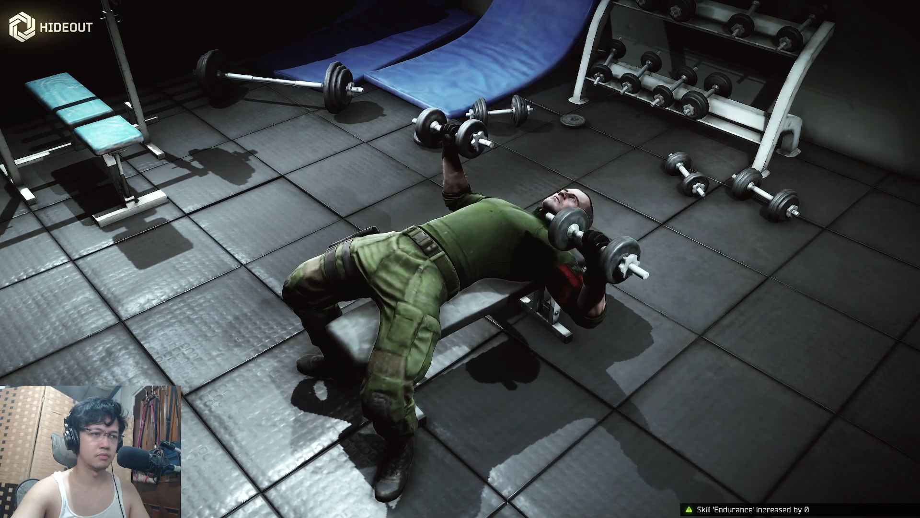
click(467, 386)
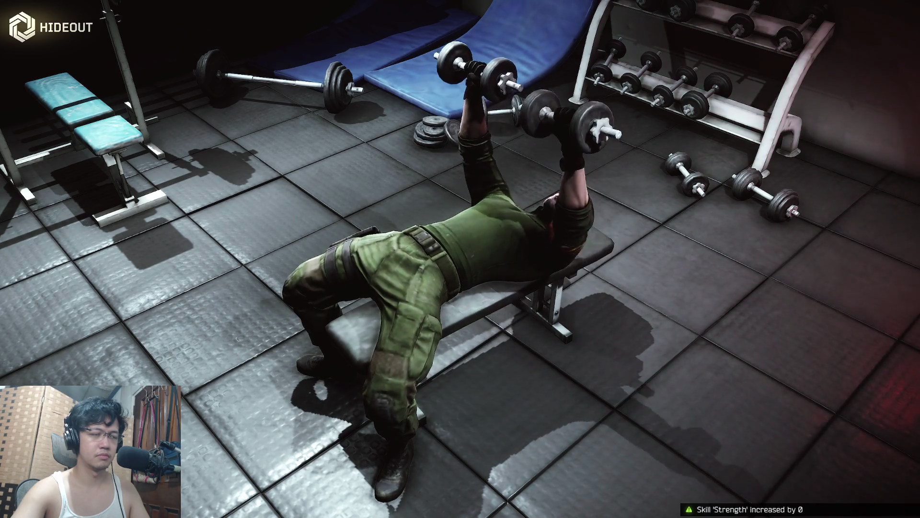
click(462, 386)
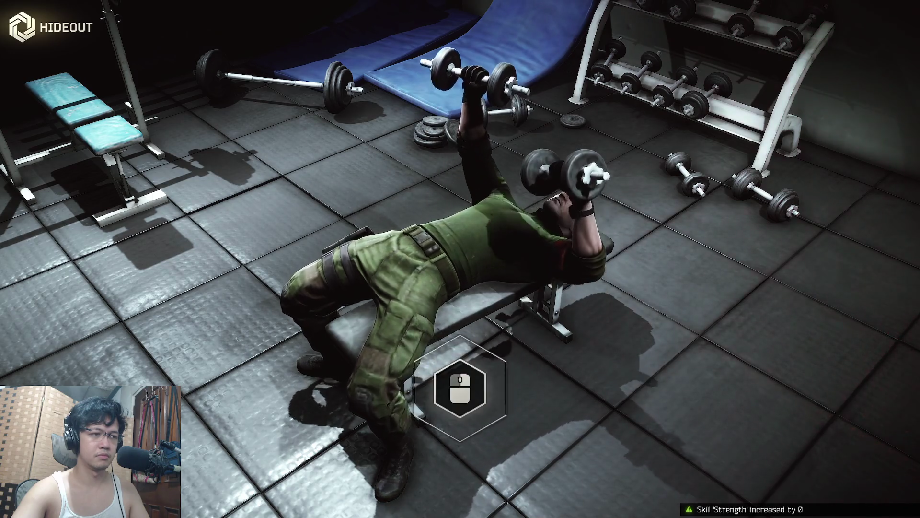
click(460, 388)
click(460, 388)
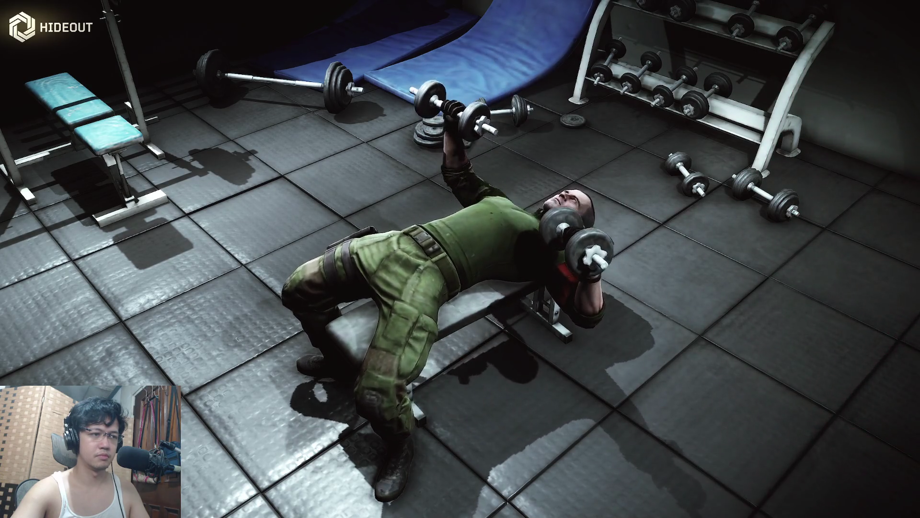
key(Escape)
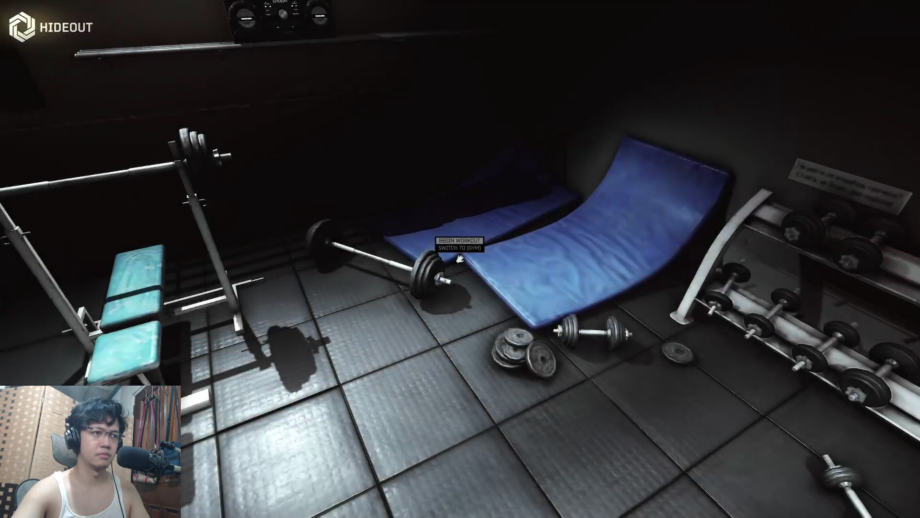
- Exit the hideout and open the Character screen on the Gear tab beside the stash
key(Escape)
key(Escape)
click(460, 318)
click(206, 11)
click(119, 12)
mouse_move(62, 170)
mouse_down()
mouse_move(206, 11)
mouse_move(130, 161)
mouse_move(143, 11)
mouse_up()
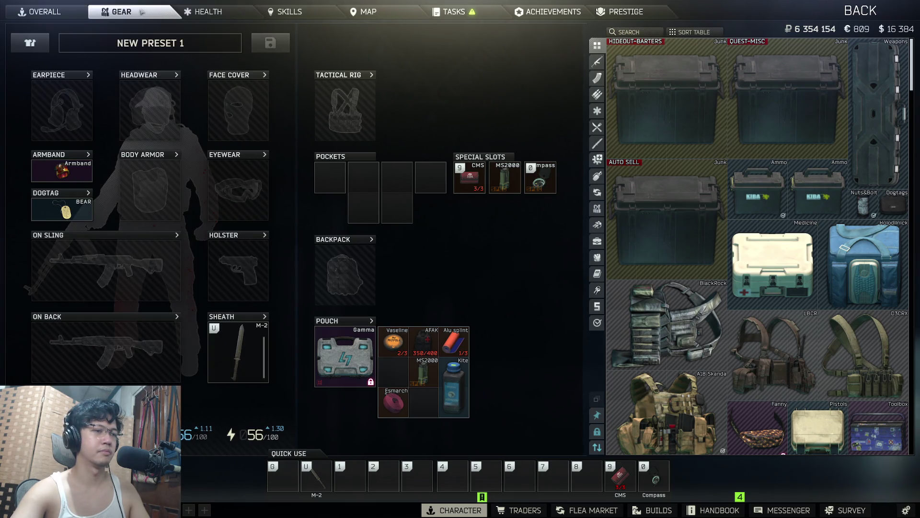
key(Escape)
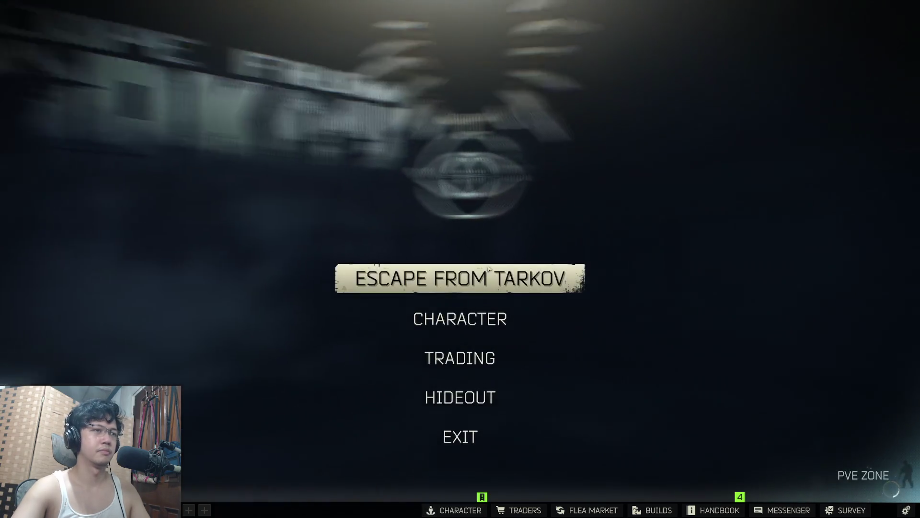
key(super)
key(super)
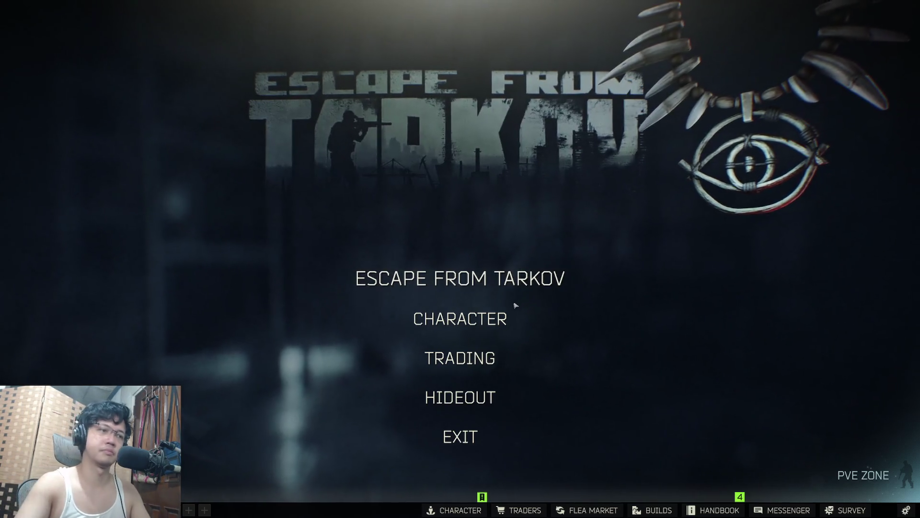
click(512, 318)
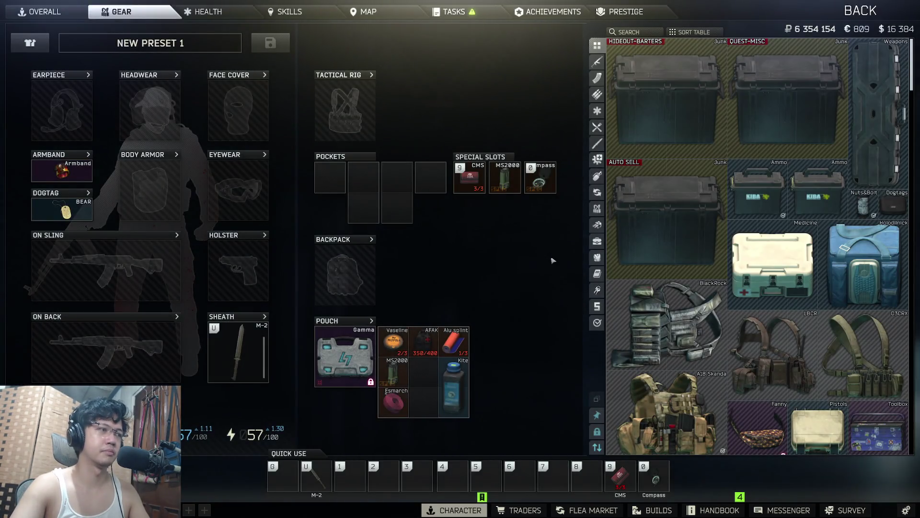
- Prepare a PMC raid on Shoreline at 18:05, continuing past practice mode and insurance to confirmation
key(Escape)
click(452, 277)
click(460, 448)
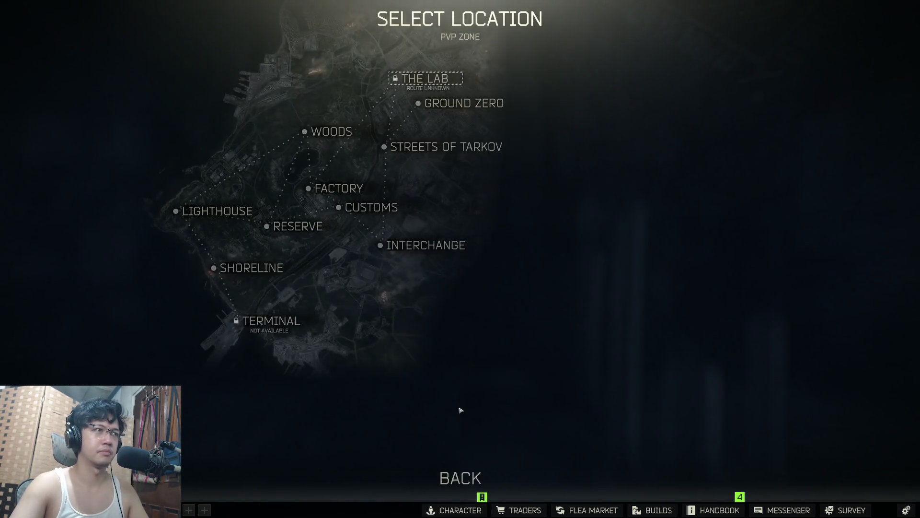
click(242, 267)
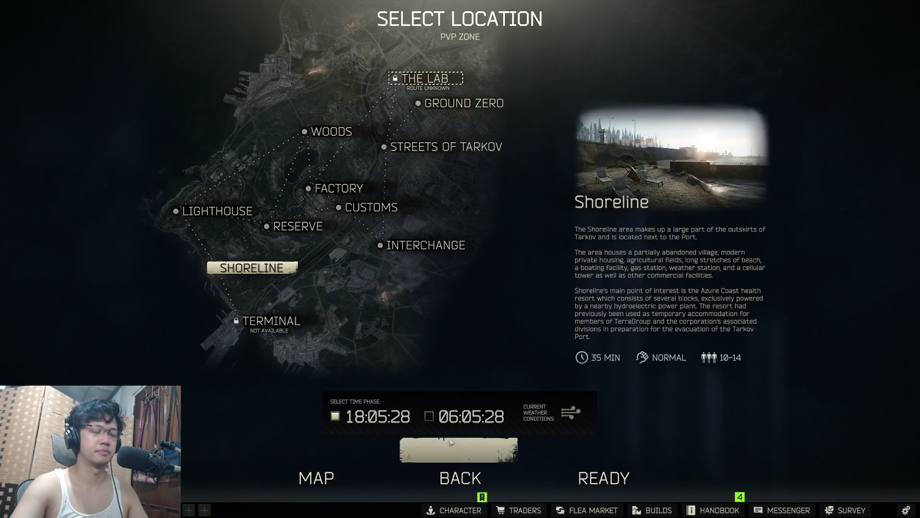
click(350, 418)
click(444, 450)
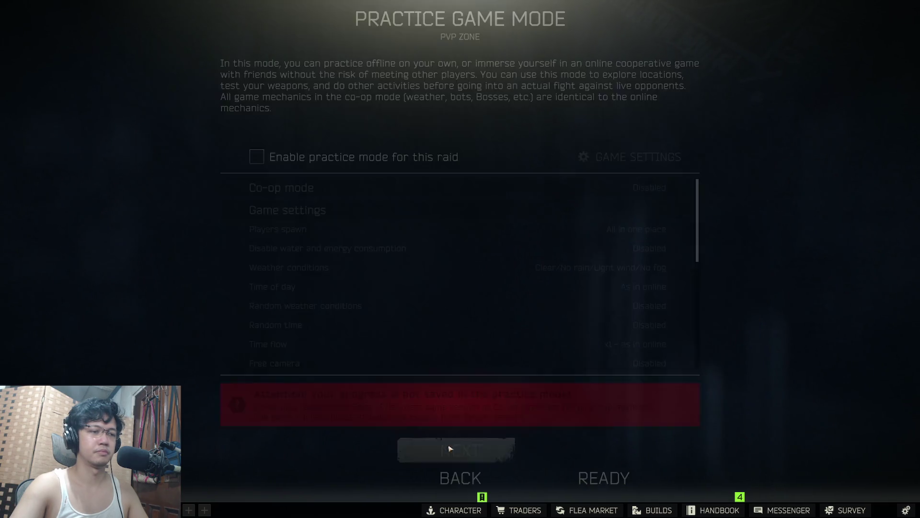
click(447, 450)
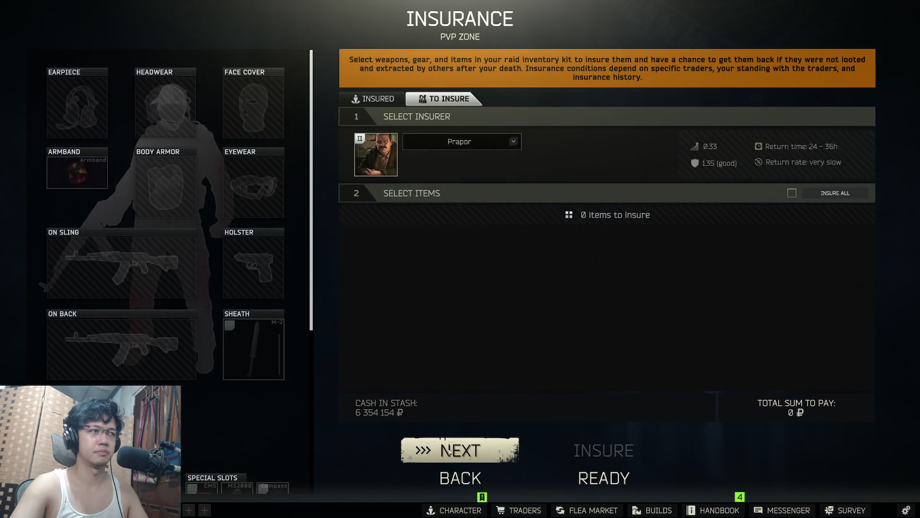
click(447, 450)
- Back out of the raid confirmation and insurance screens to the PVE main menu
key(super)
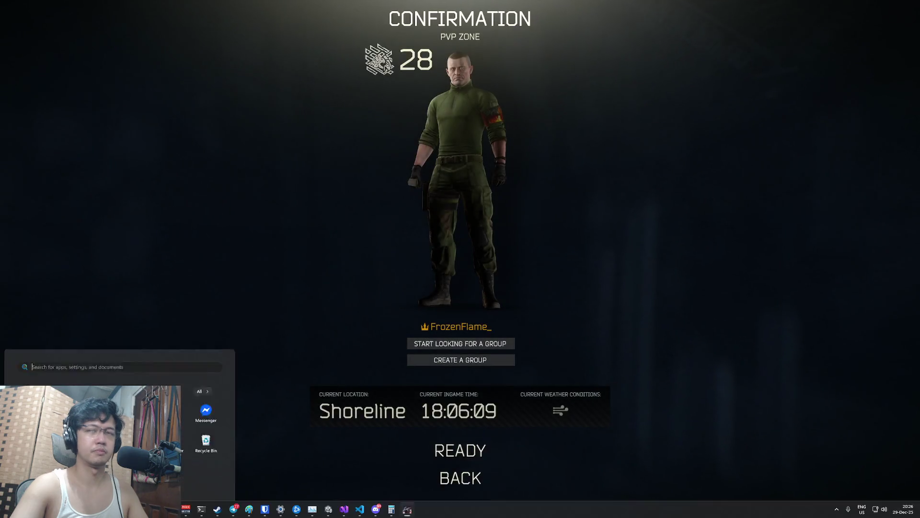
key(super)
key(super+Tab)
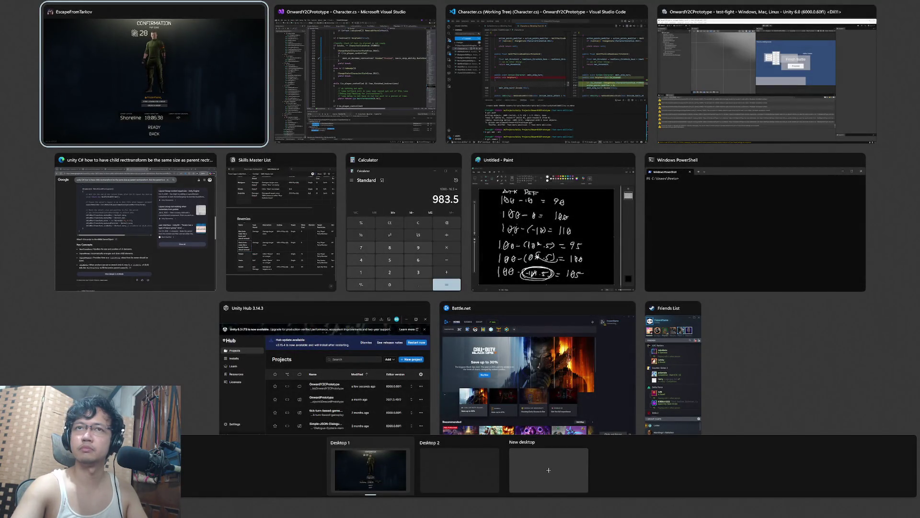
key(Escape)
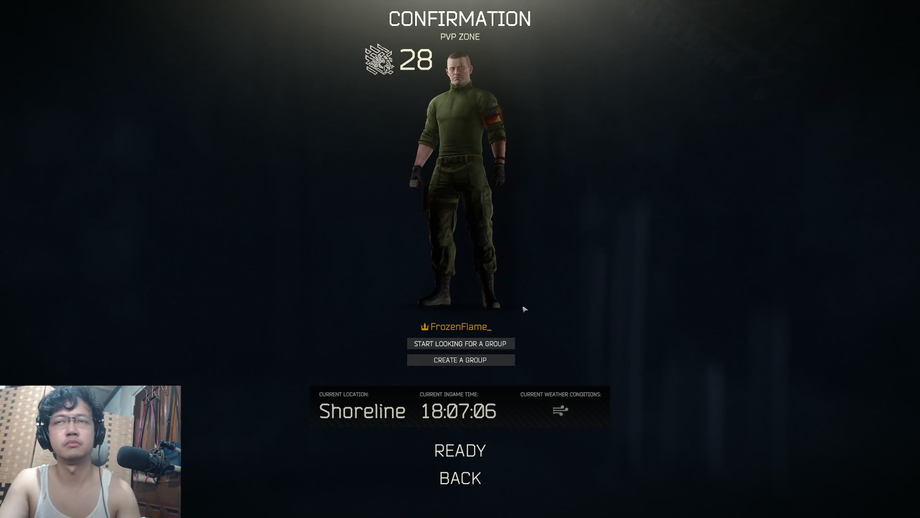
key(super)
key(Escape)
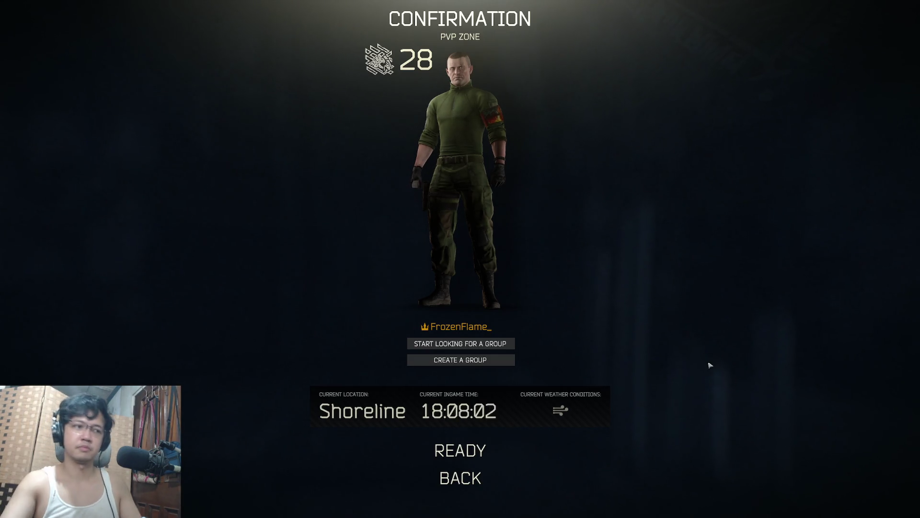
click(460, 478)
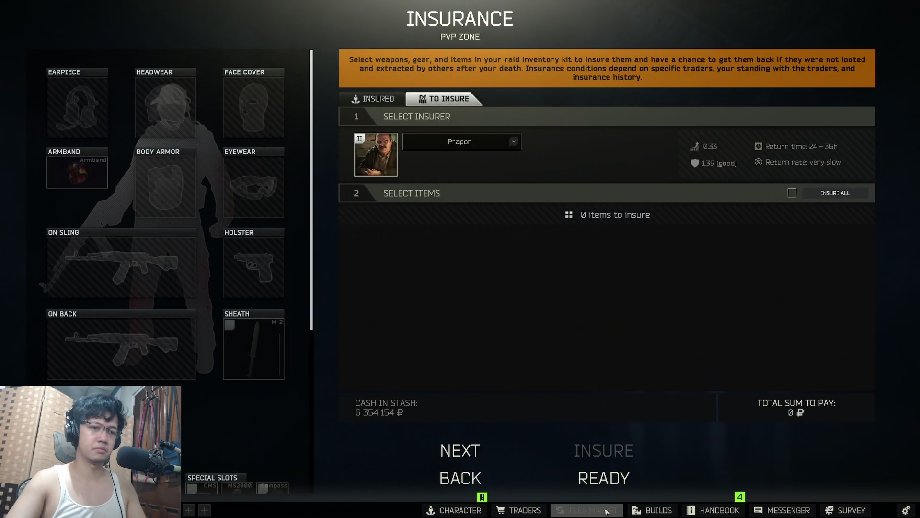
click(607, 512)
key(Escape)
key(Escape)
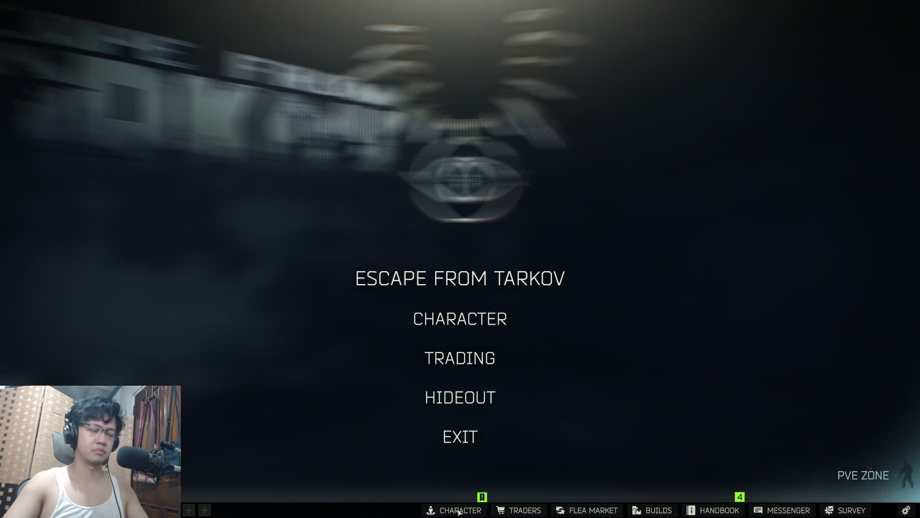
- Go to the Traders screen and bring up Mechanic's task list
click(458, 512)
key(Escape)
click(458, 356)
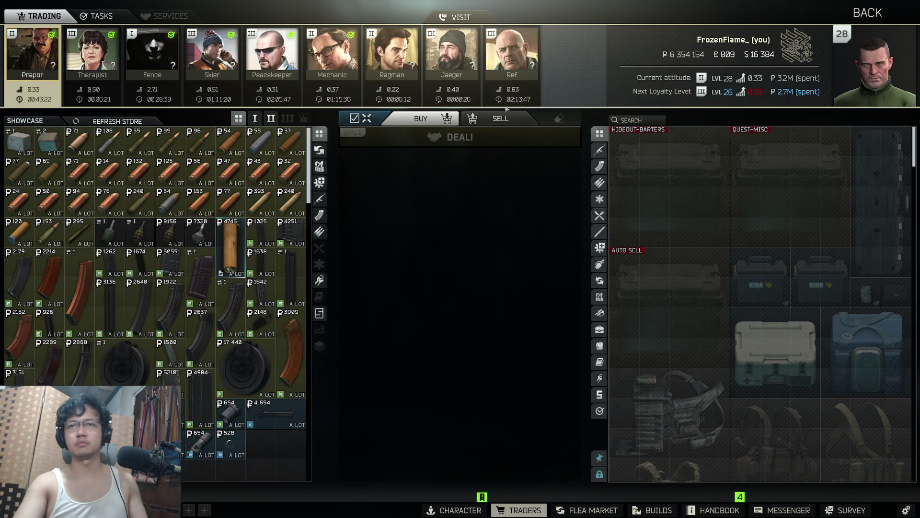
key(super+Tab)
key(Escape)
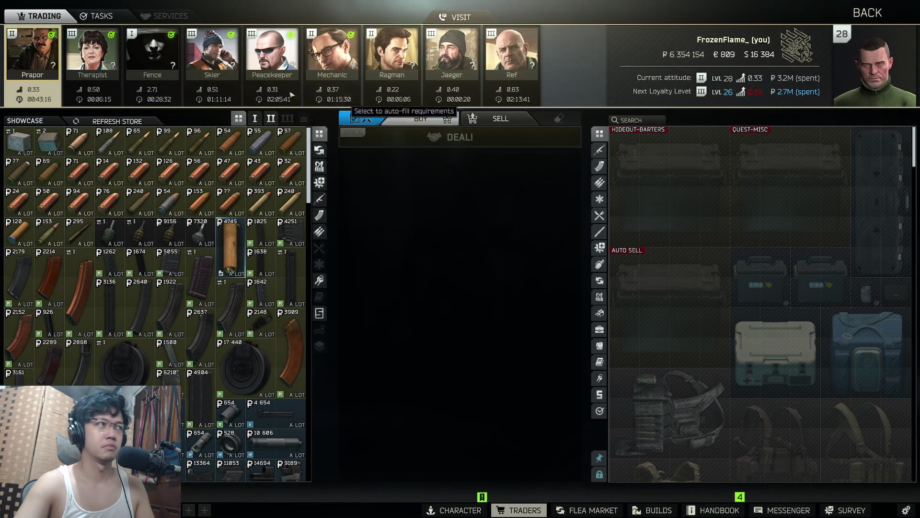
click(106, 16)
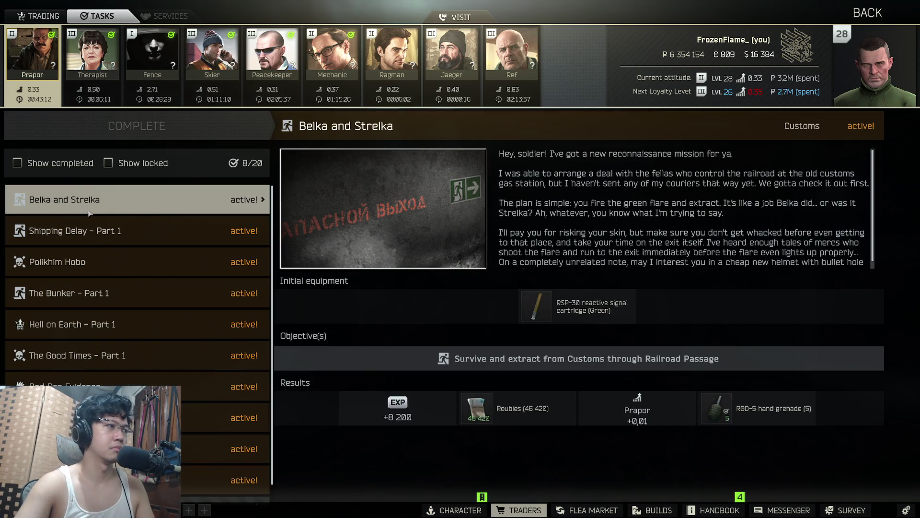
click(342, 59)
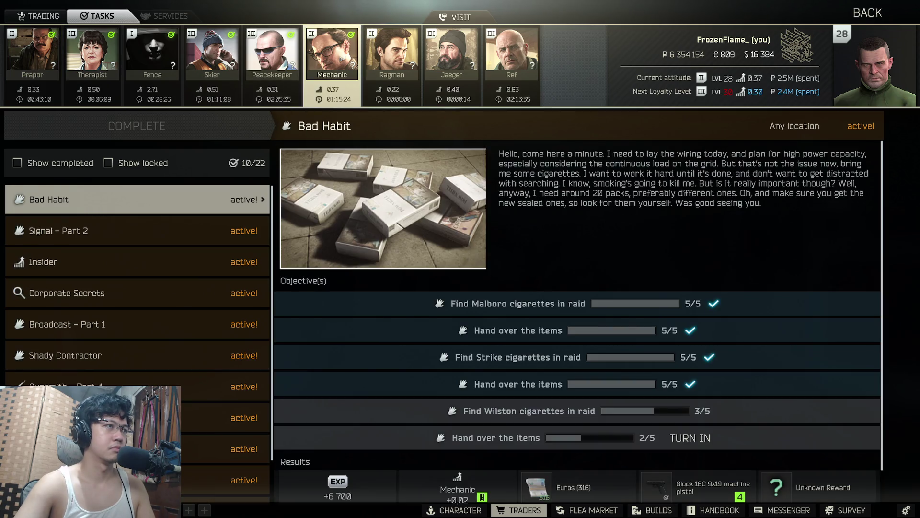
- Hand three printed circuit boards to Mechanic for the Signal - Part 2 task
click(160, 230)
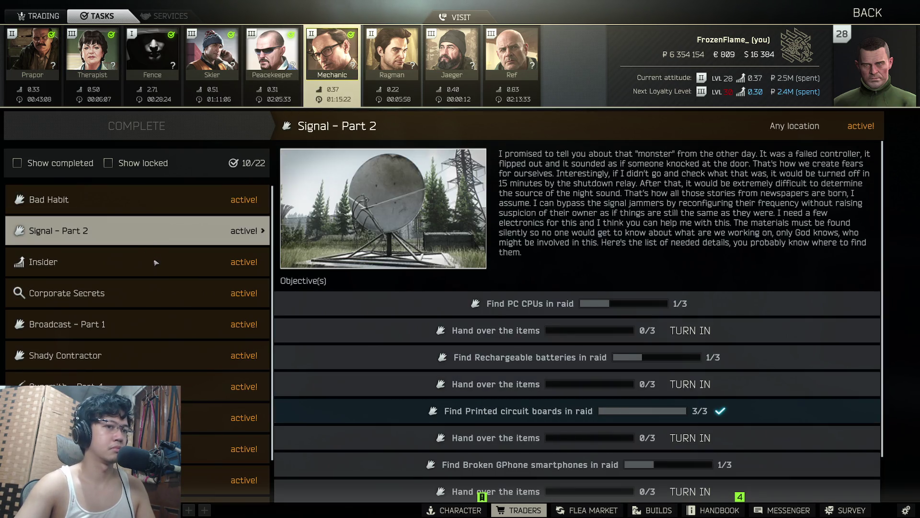
scroll(156, 263, down, 2)
scroll(156, 262, up, 2)
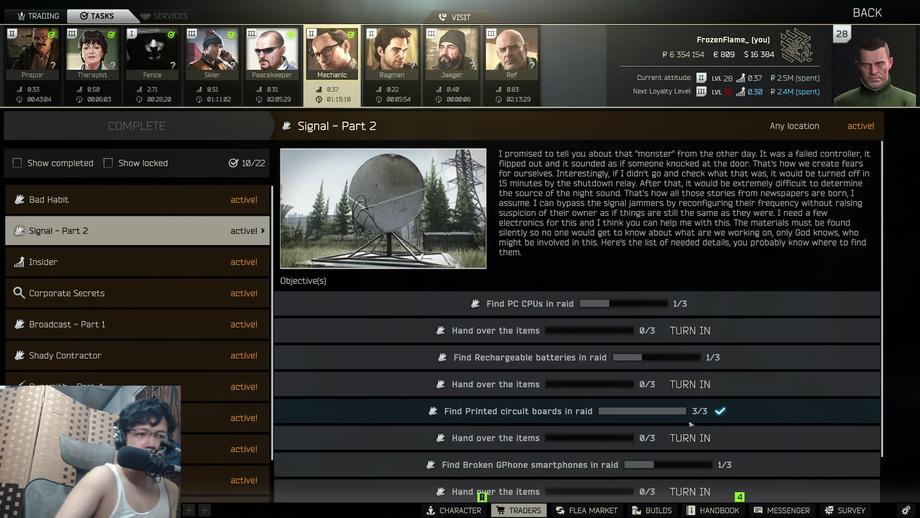
click(691, 437)
click(382, 179)
click(352, 178)
click(321, 179)
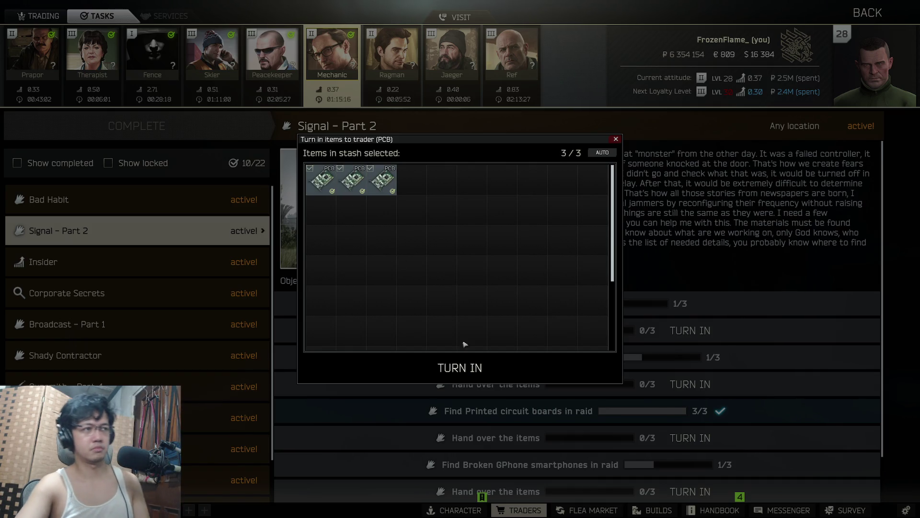
click(467, 368)
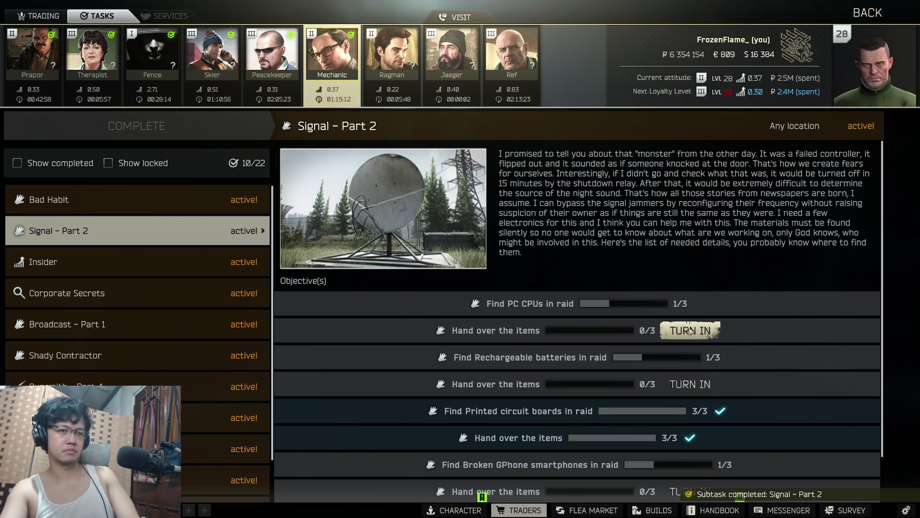
- Review Insider, Corporate Secrets, Broadcast - Part 1, Shady Contractor, Gunsmith - Part 4, Farming - Part 4 and A Helping Hand
scroll(698, 357, down, 2)
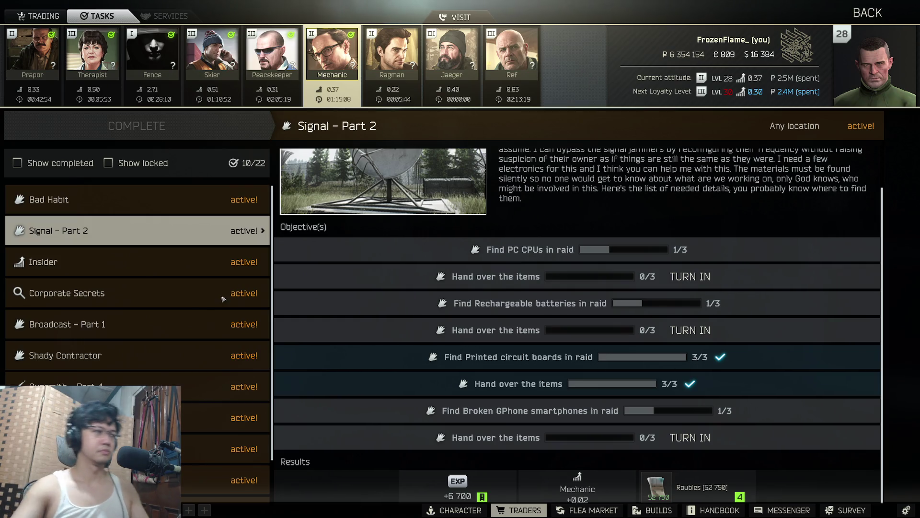
click(144, 269)
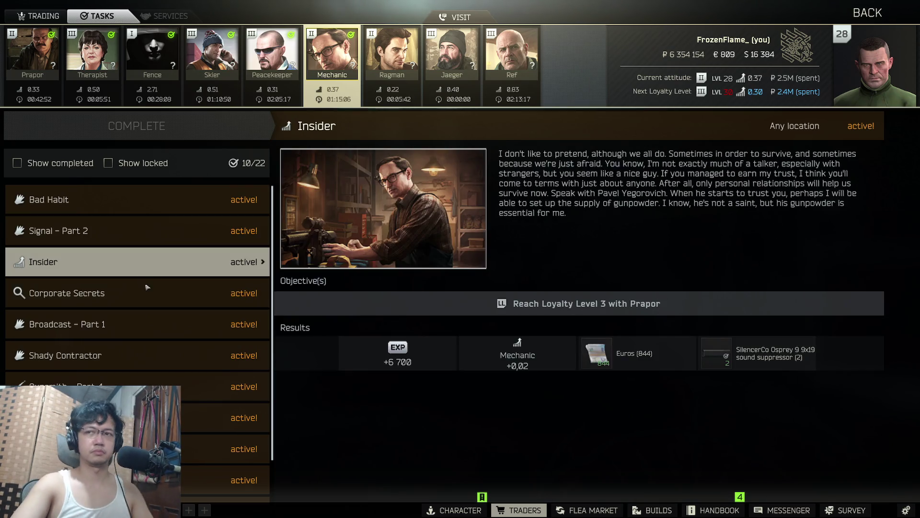
click(149, 289)
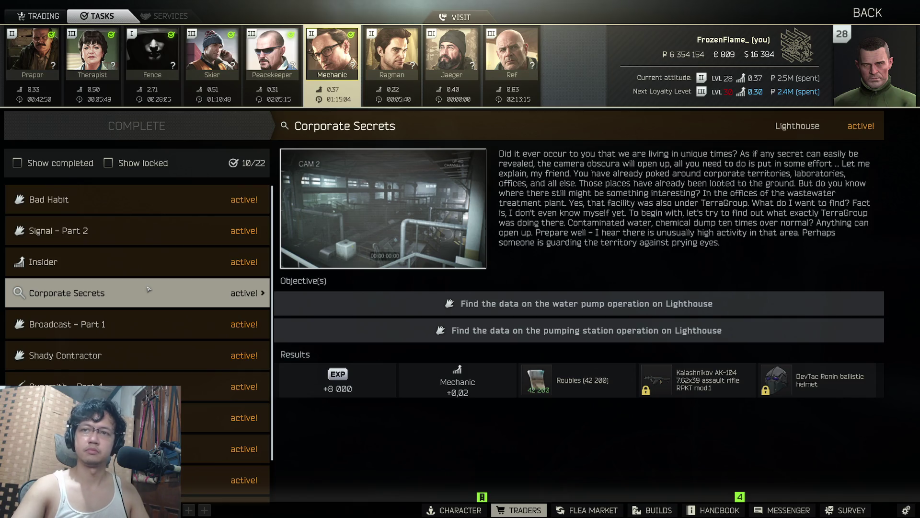
click(161, 331)
click(160, 349)
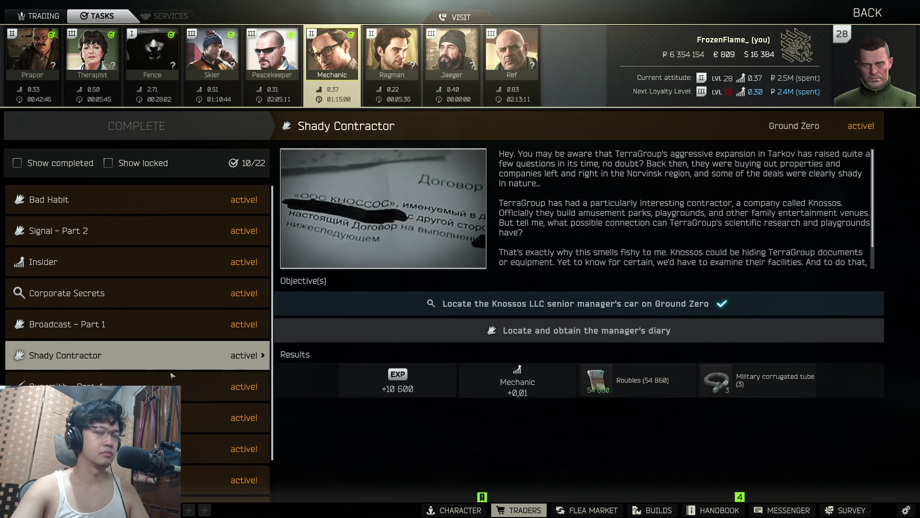
scroll(169, 355, down, 1)
click(158, 489)
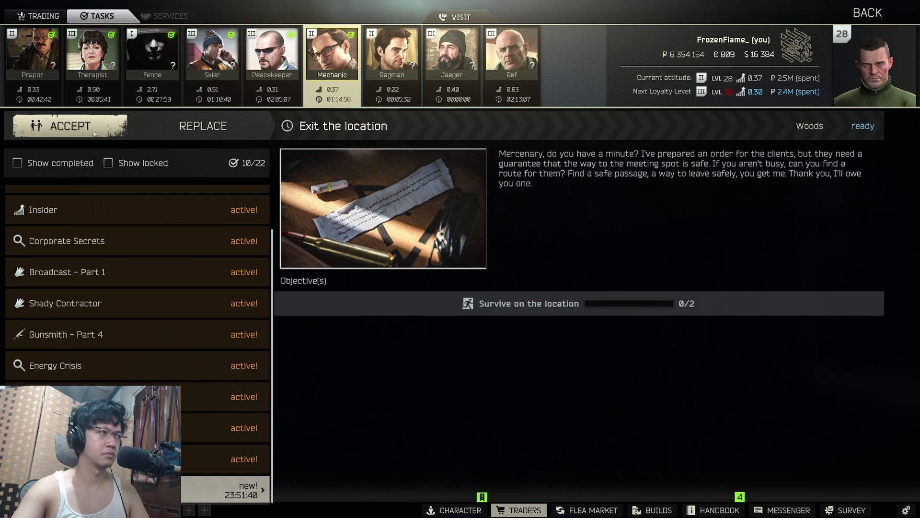
click(197, 346)
click(165, 405)
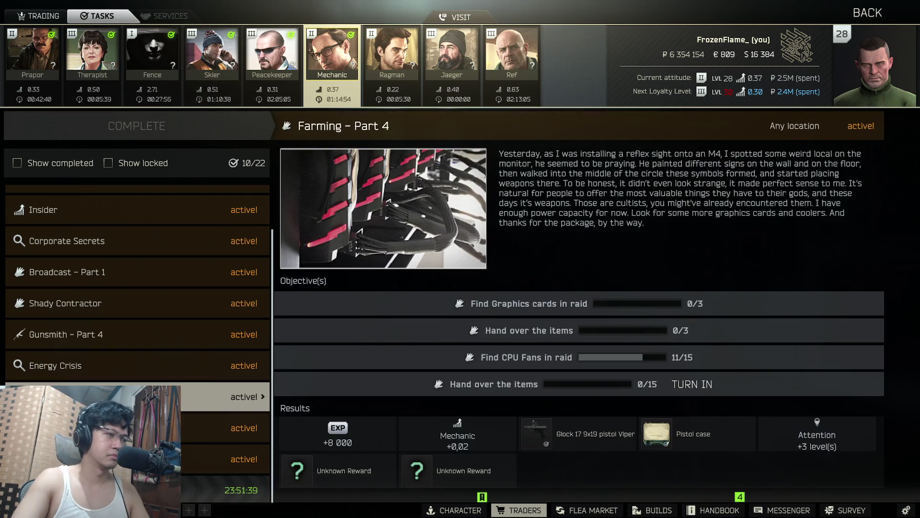
click(165, 426)
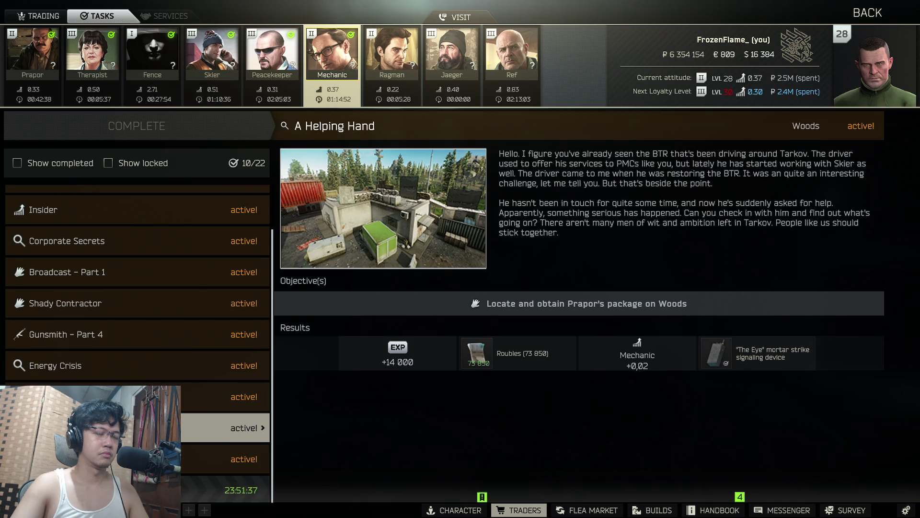
click(165, 396)
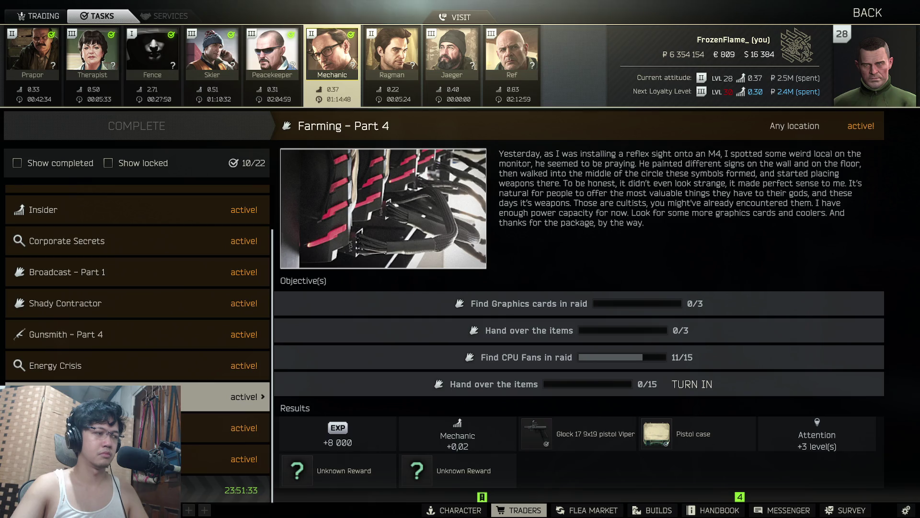
click(166, 426)
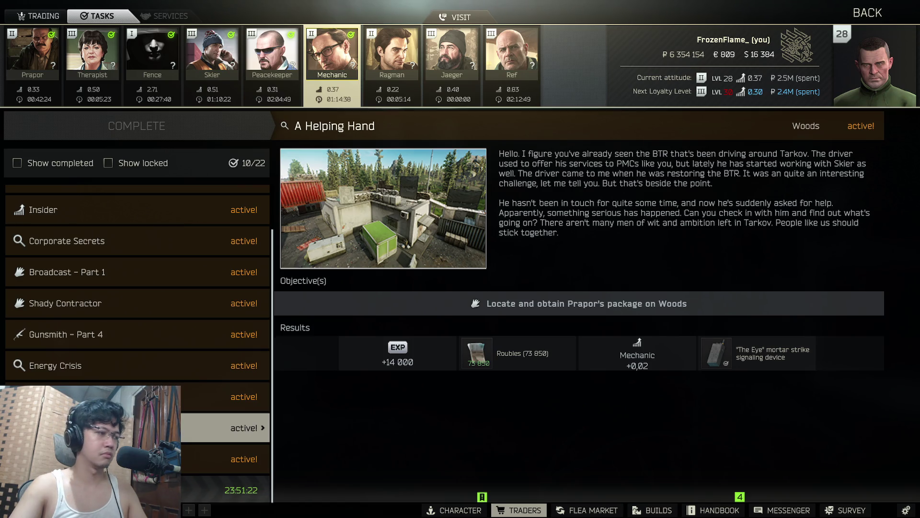
- Browse back up through Energy Crisis, Insider and Signal - Part 2 to the Bad Habit objectives
click(141, 395)
click(164, 367)
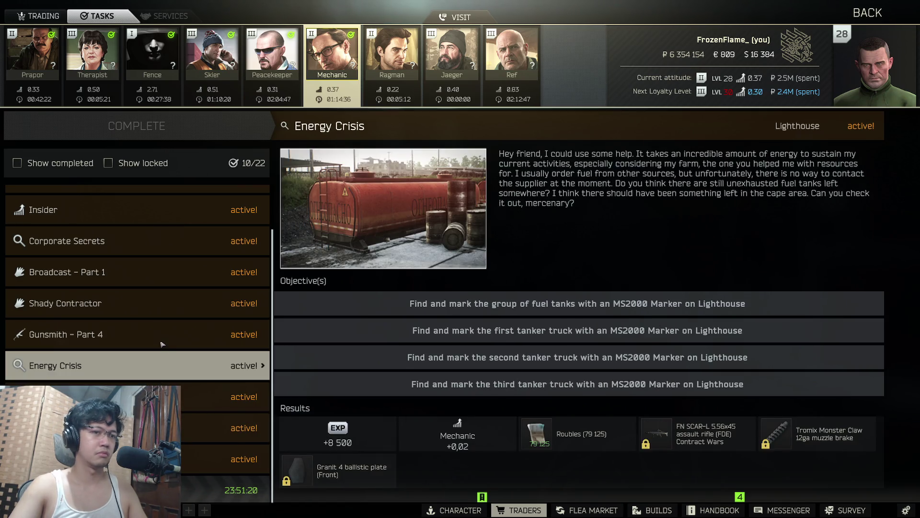
click(162, 335)
click(163, 307)
scroll(164, 303, up, 1)
scroll(164, 303, up, 1)
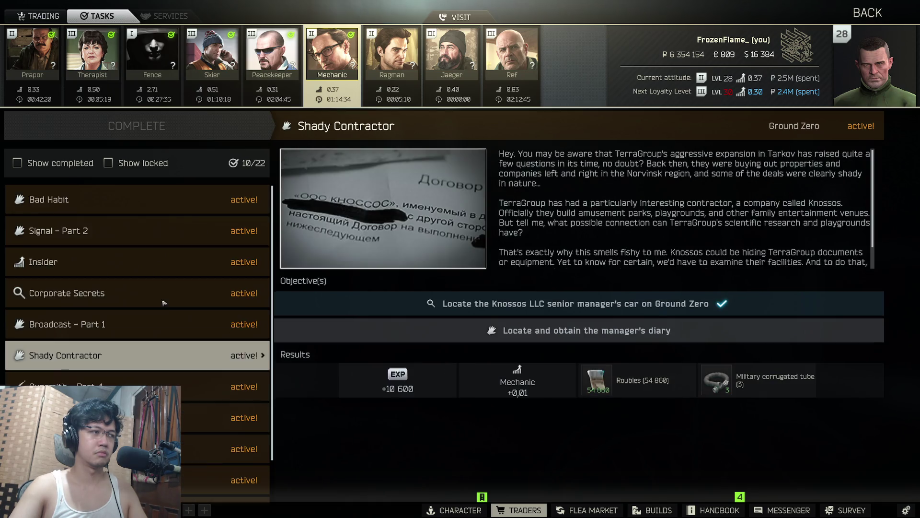
click(161, 328)
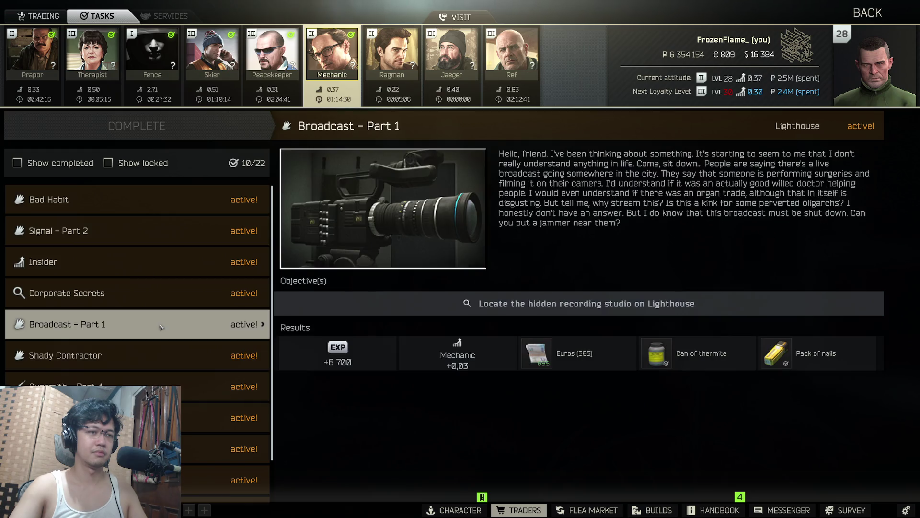
click(177, 292)
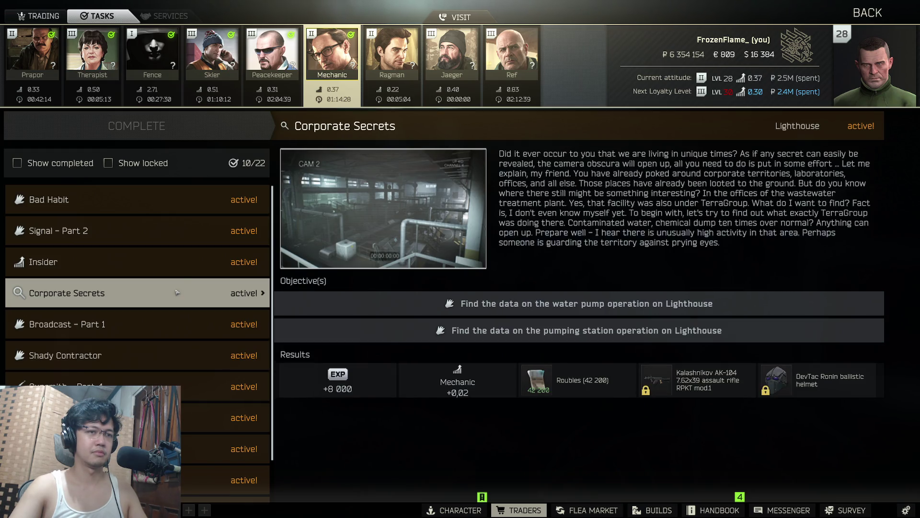
click(181, 264)
click(187, 233)
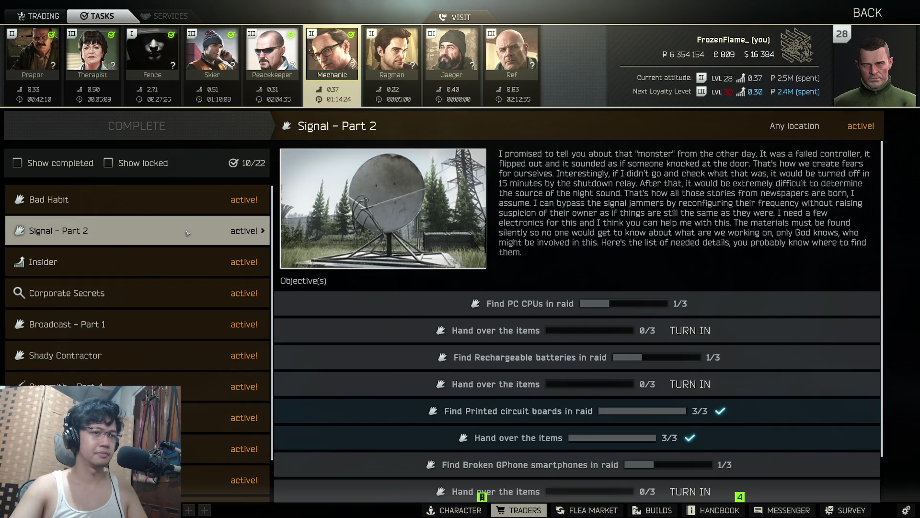
click(174, 262)
click(165, 234)
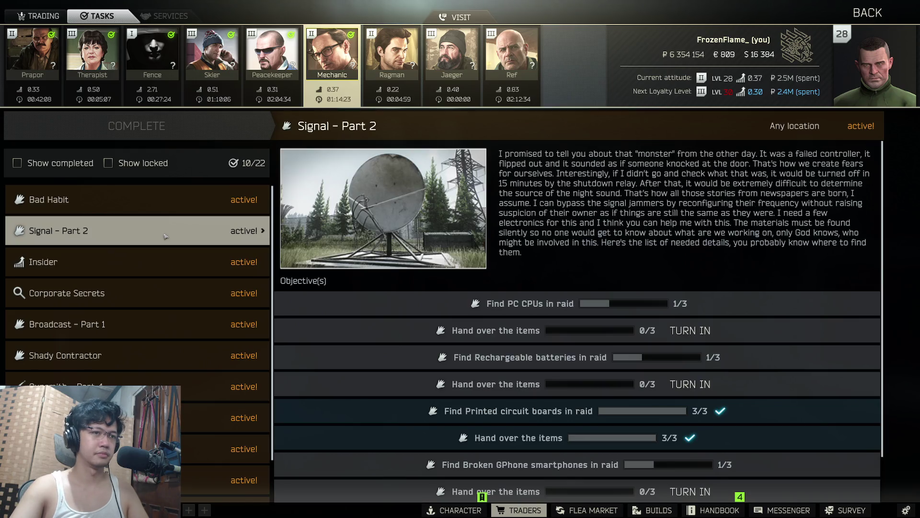
click(172, 207)
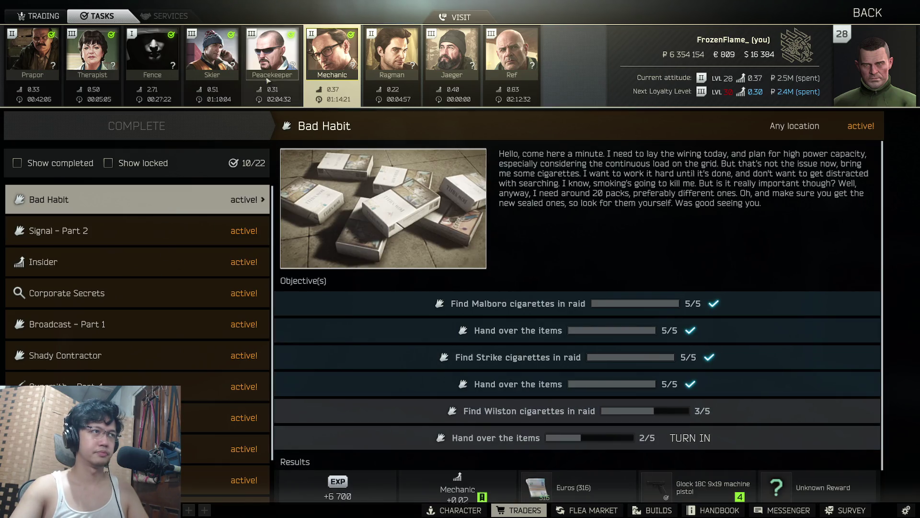
- Turn in one MRE ration pack to Peacekeeper for Humanitarian Supplies
click(271, 60)
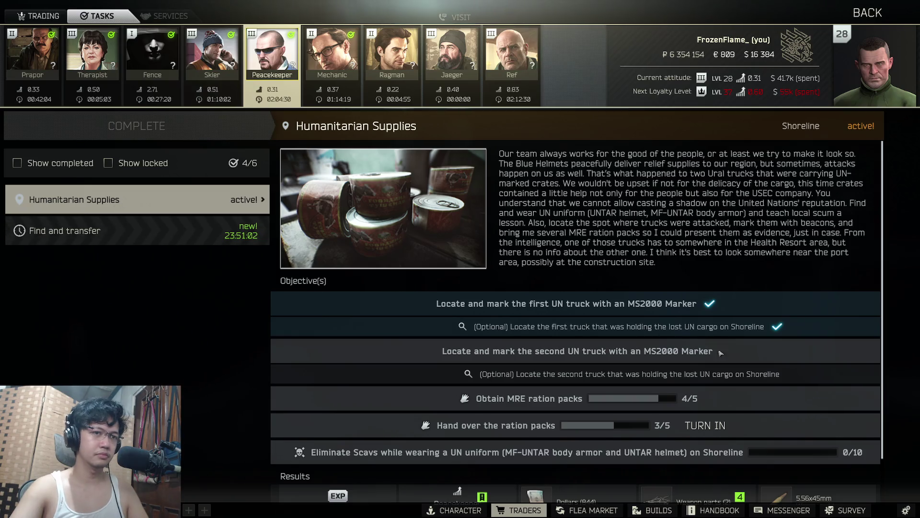
scroll(702, 345, down, 2)
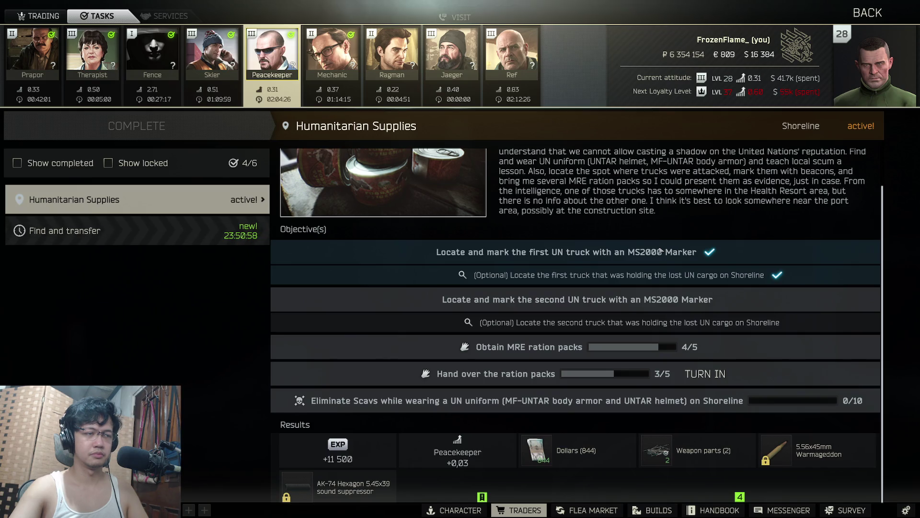
click(703, 374)
click(320, 192)
click(478, 372)
scroll(631, 234, up, 1)
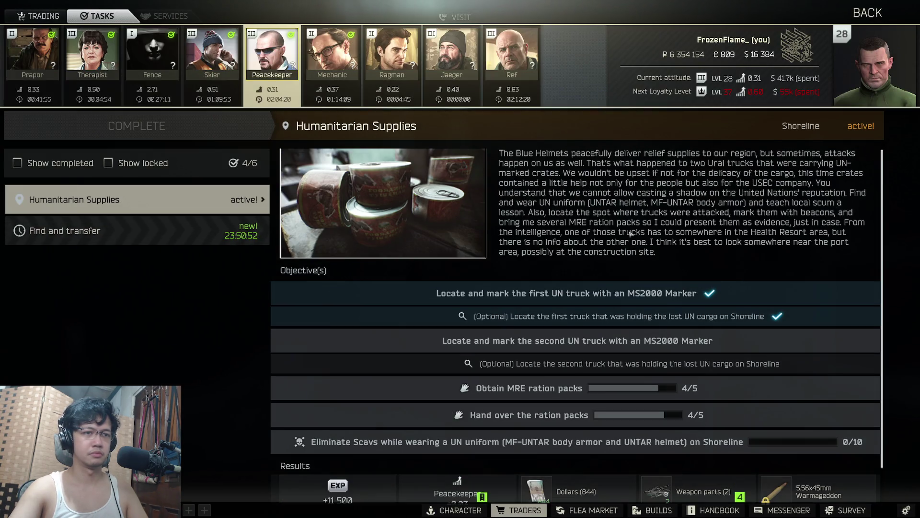
scroll(650, 310, down, 1)
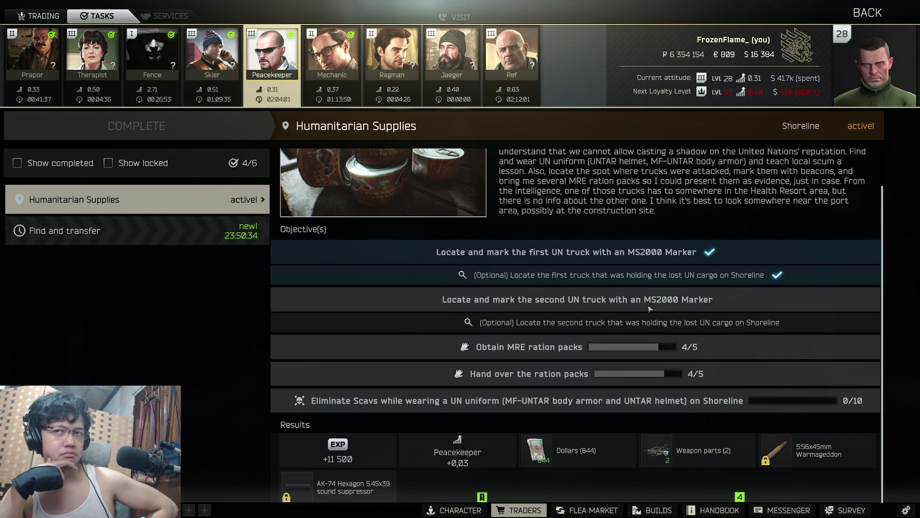
- Accept Peacekeeper's new Find and transfer task
click(124, 238)
click(74, 136)
click(118, 201)
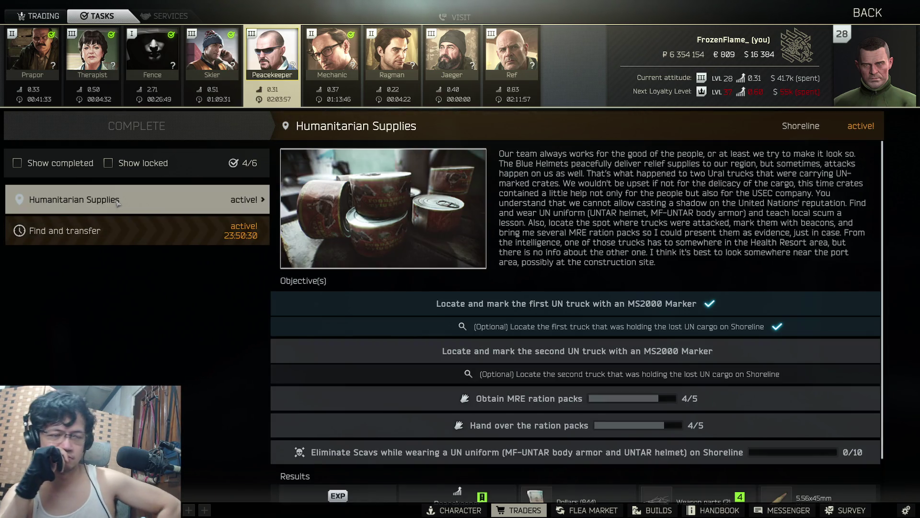
click(134, 216)
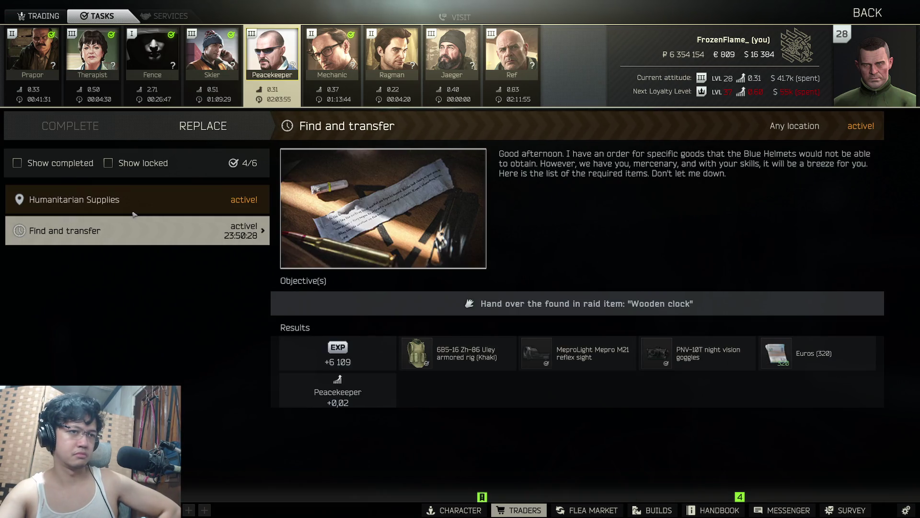
click(132, 200)
click(91, 67)
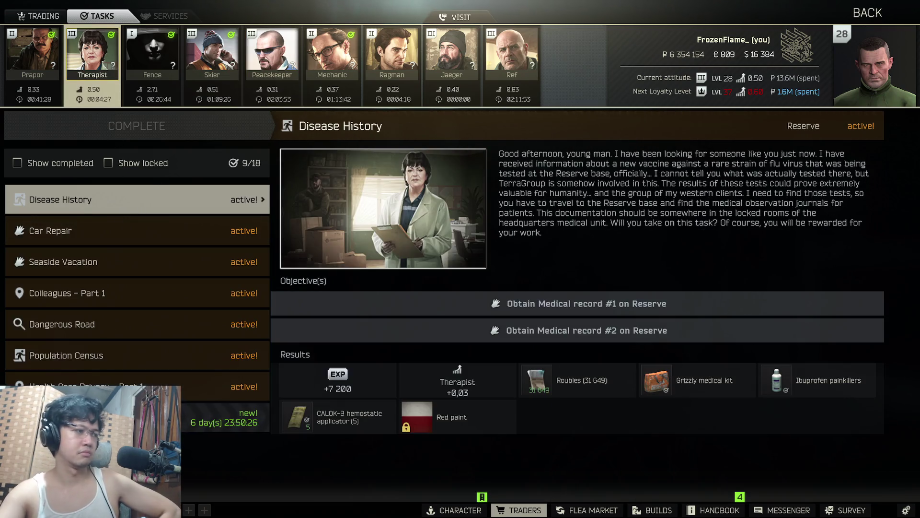
- Accept Therapist's new Find and transfer task
click(225, 417)
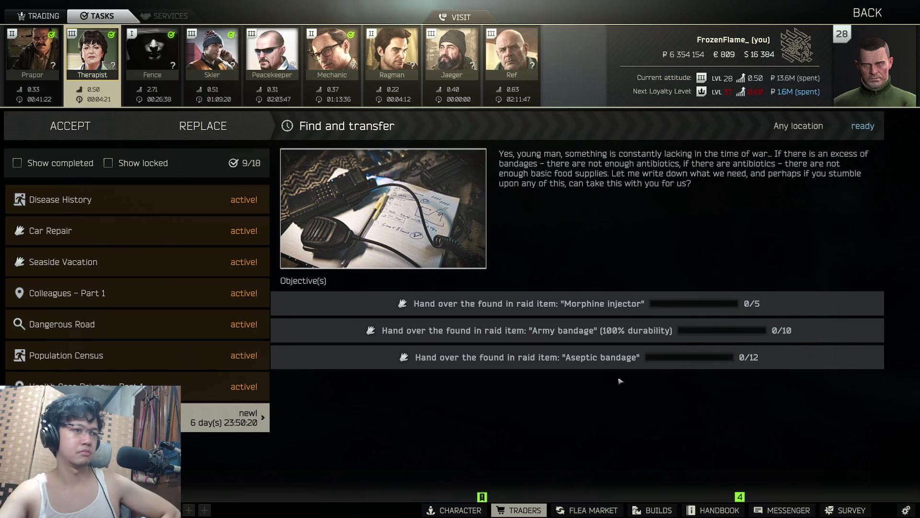
click(450, 511)
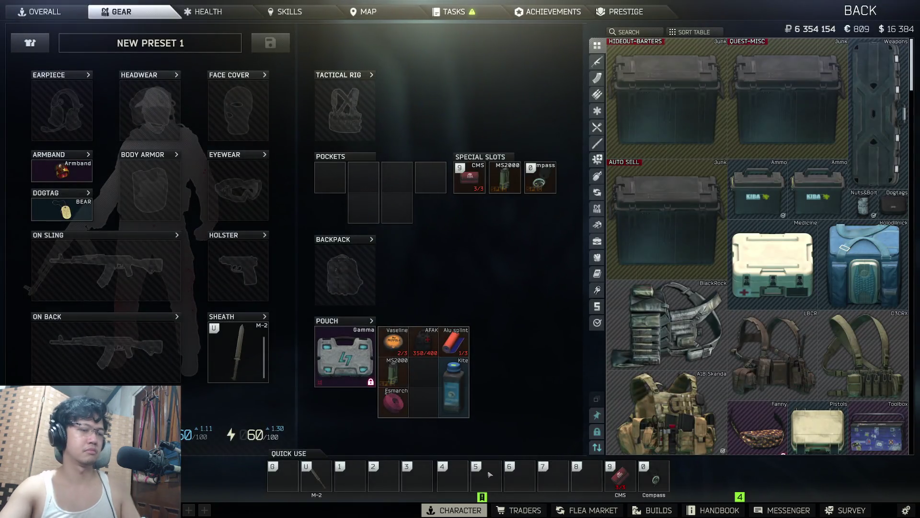
key(Escape)
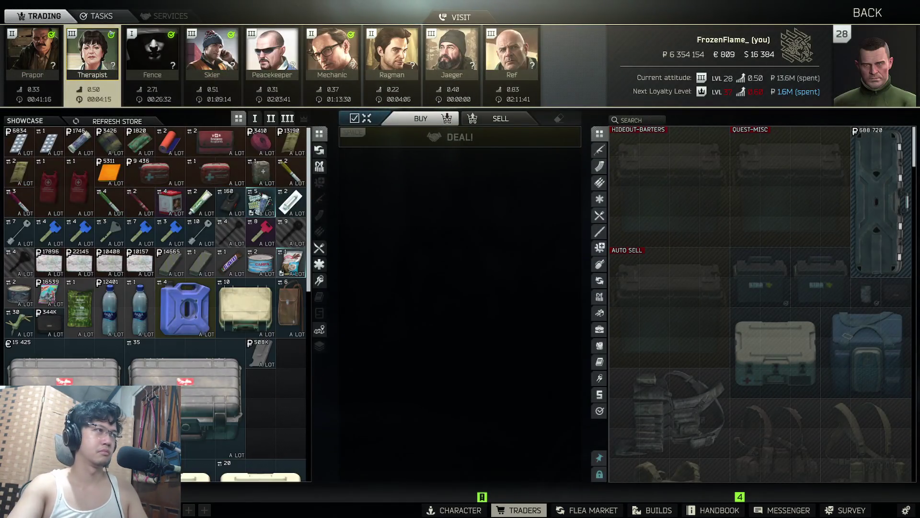
click(99, 16)
click(225, 417)
click(72, 126)
- Check the morphine, army bandage and aseptic bandage hand-over windows without handing anything in
click(778, 309)
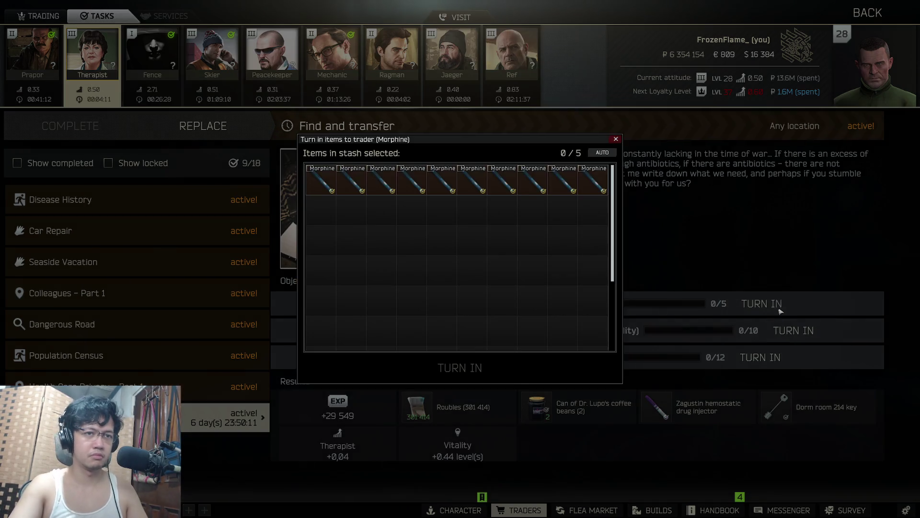
click(656, 274)
click(793, 331)
click(774, 328)
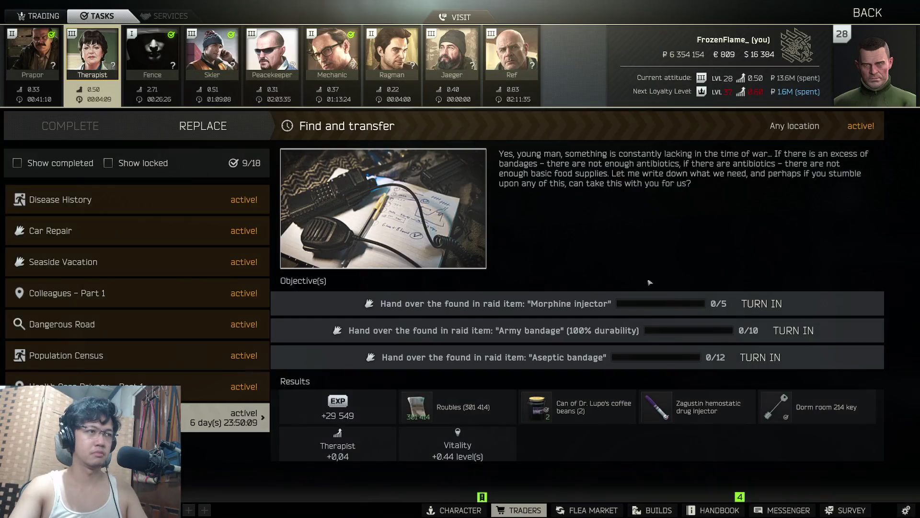
click(766, 357)
click(734, 355)
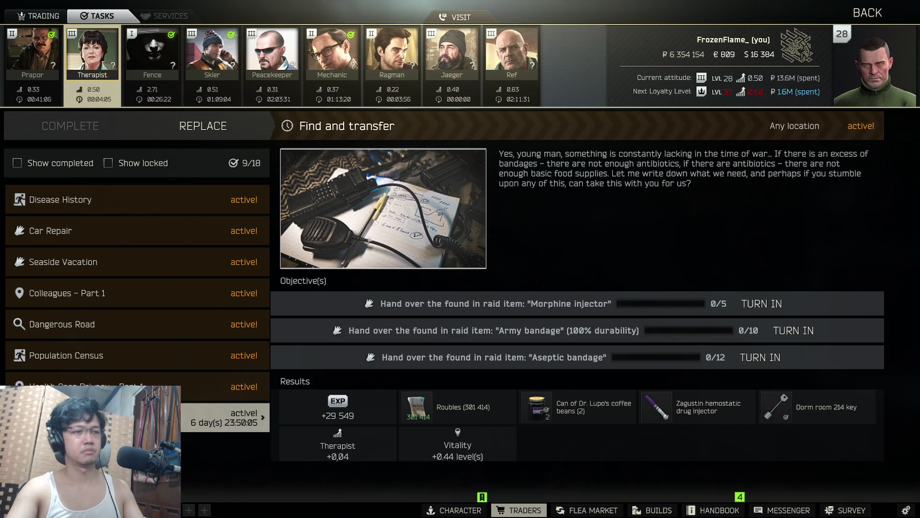
click(57, 66)
scroll(187, 324, down, 1)
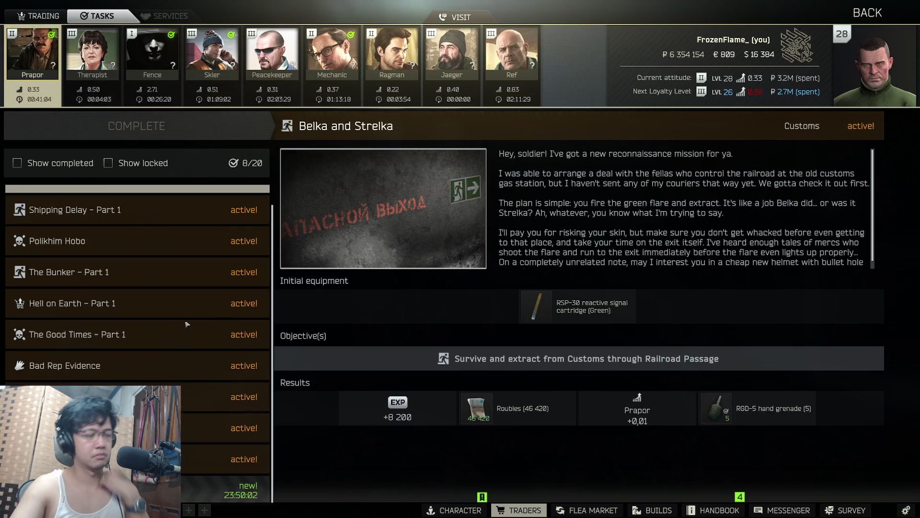
- Review Prapor's Elimination task and Fence's Find and extract and Is This a Reference? tasks
click(225, 489)
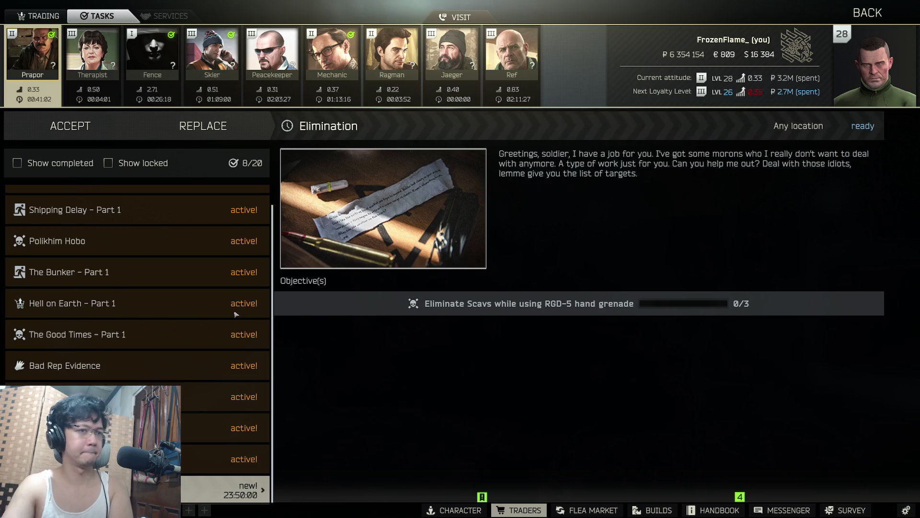
click(211, 55)
click(32, 53)
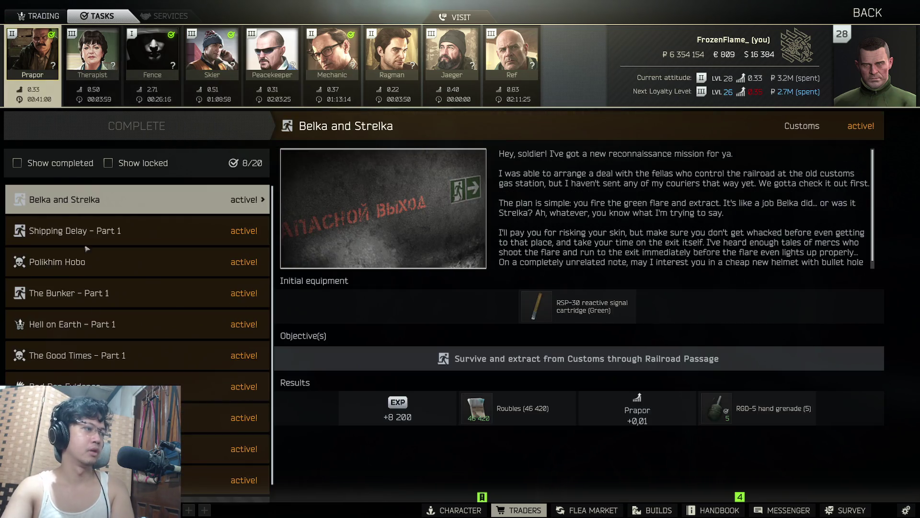
scroll(158, 412, down, 1)
click(225, 489)
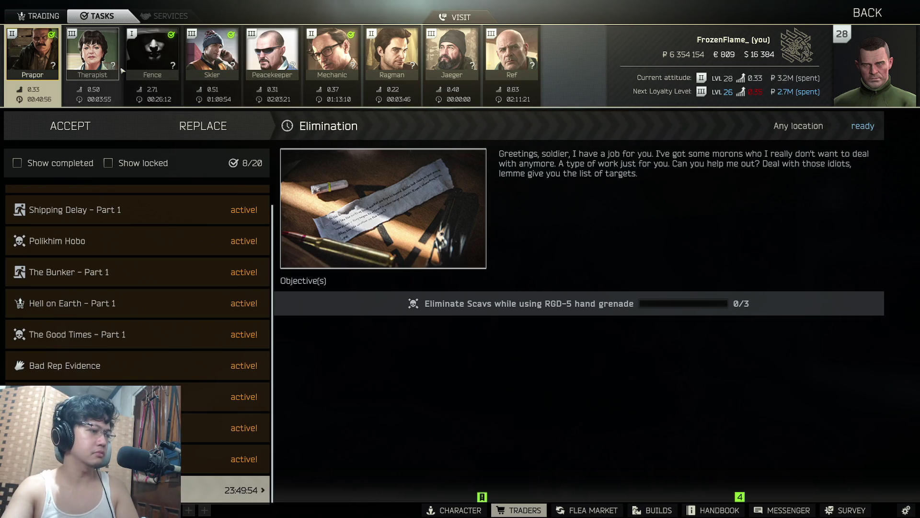
click(142, 58)
click(192, 56)
click(158, 56)
click(138, 220)
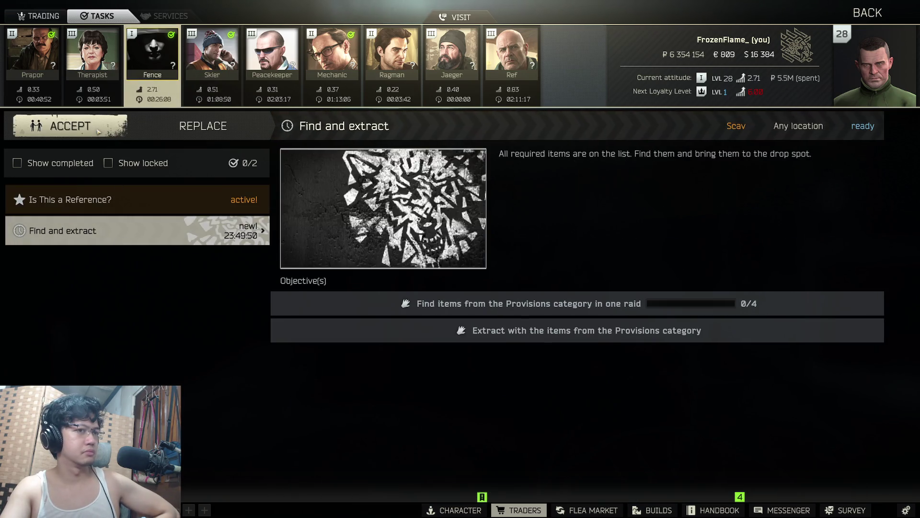
click(142, 201)
- Accept Skier's Lend-Lease - Part 1 task, then leave the traders screen
click(212, 53)
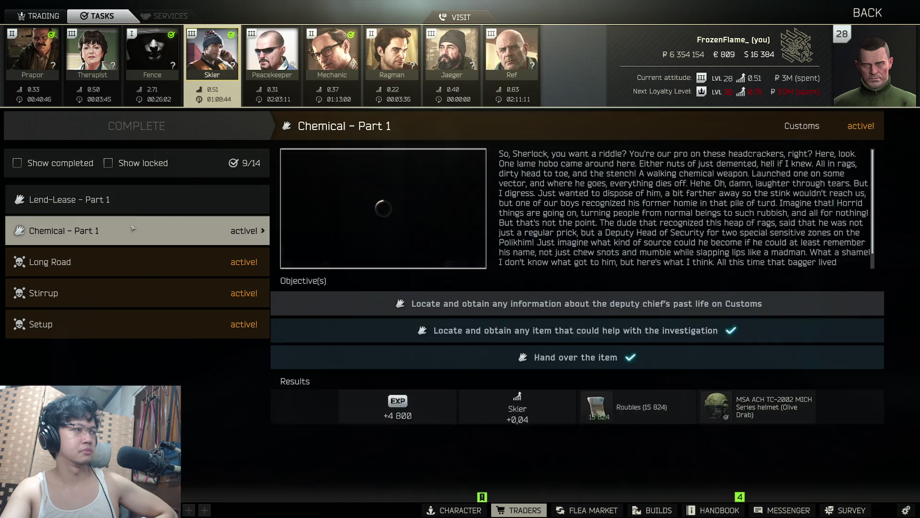
click(134, 137)
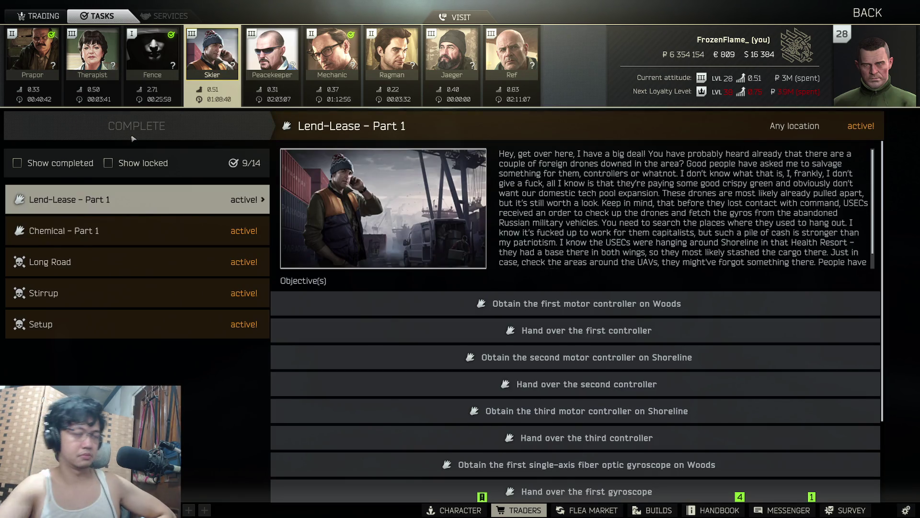
scroll(491, 219, down, 3)
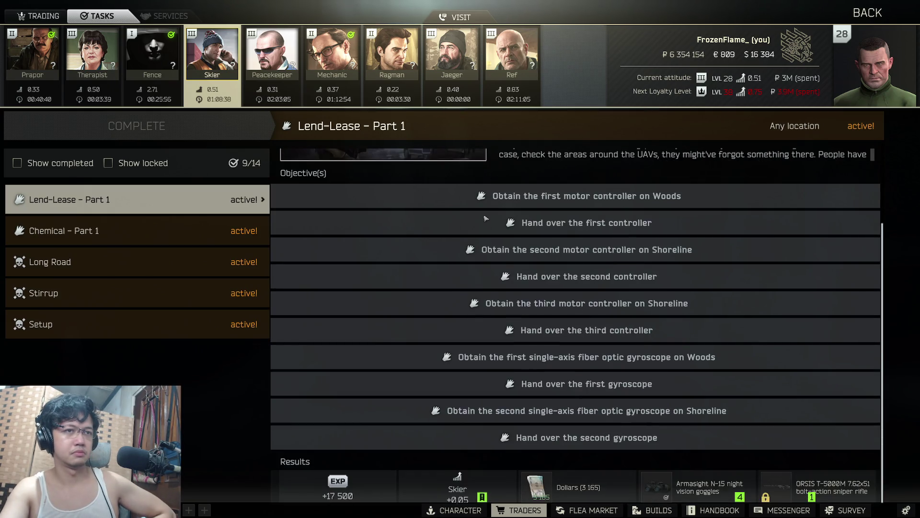
click(286, 60)
click(309, 62)
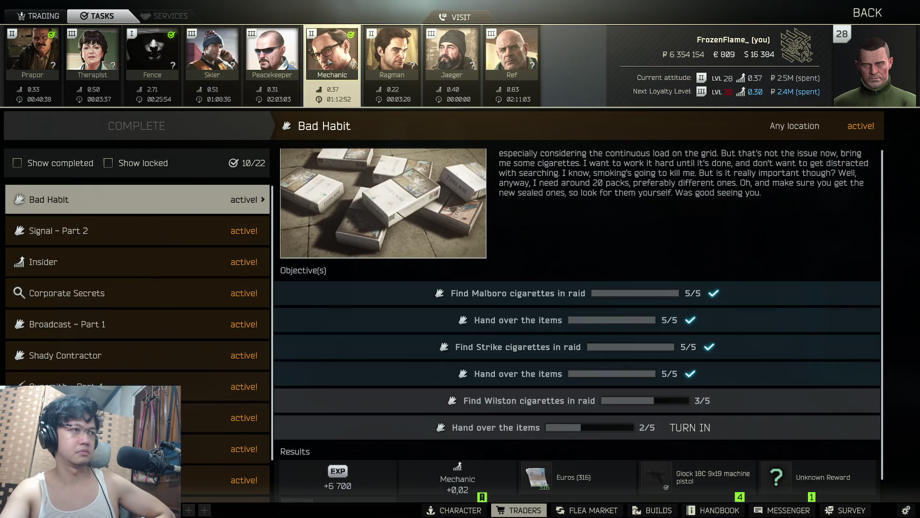
click(294, 61)
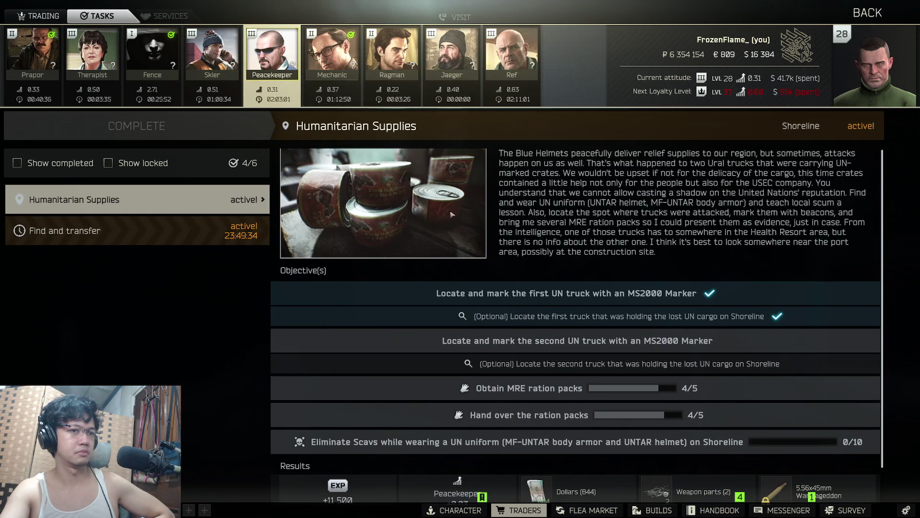
scroll(606, 311, down, 1)
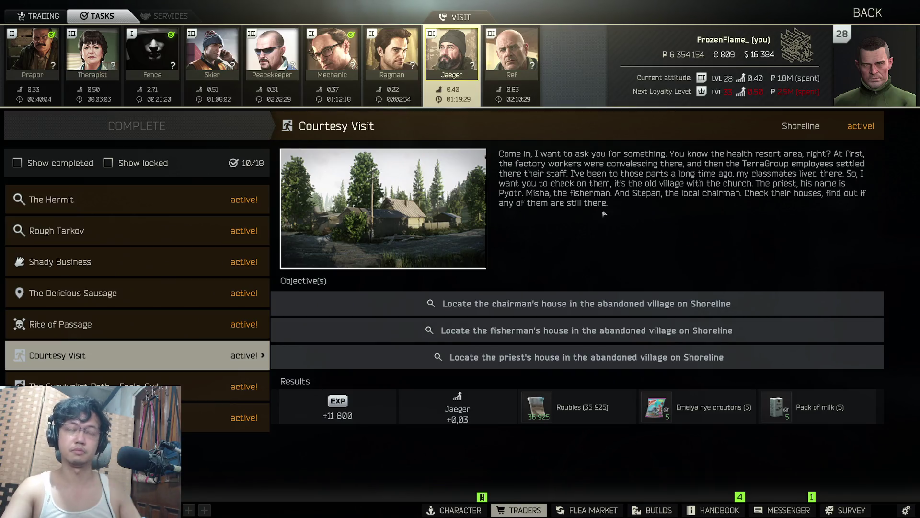
key(Escape)
- Choose PMC, pick Shoreline as the location, and deploy into the raid
click(438, 261)
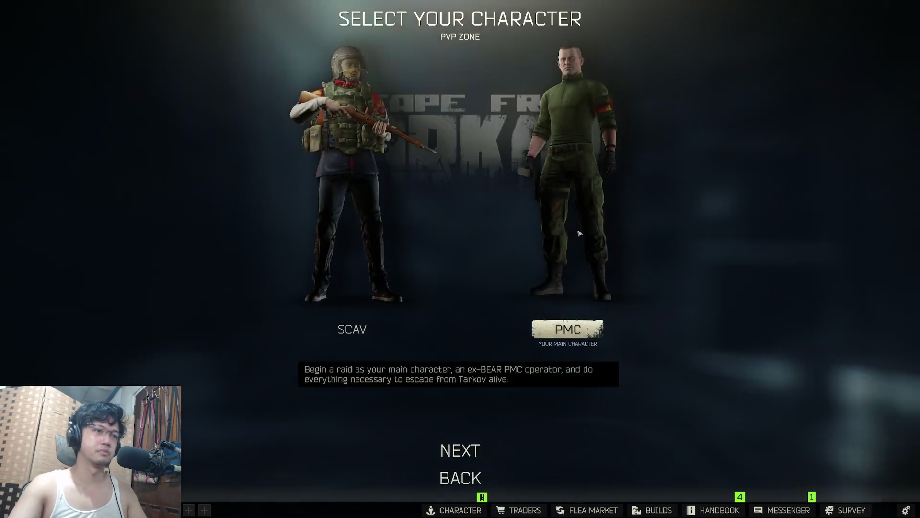
click(460, 450)
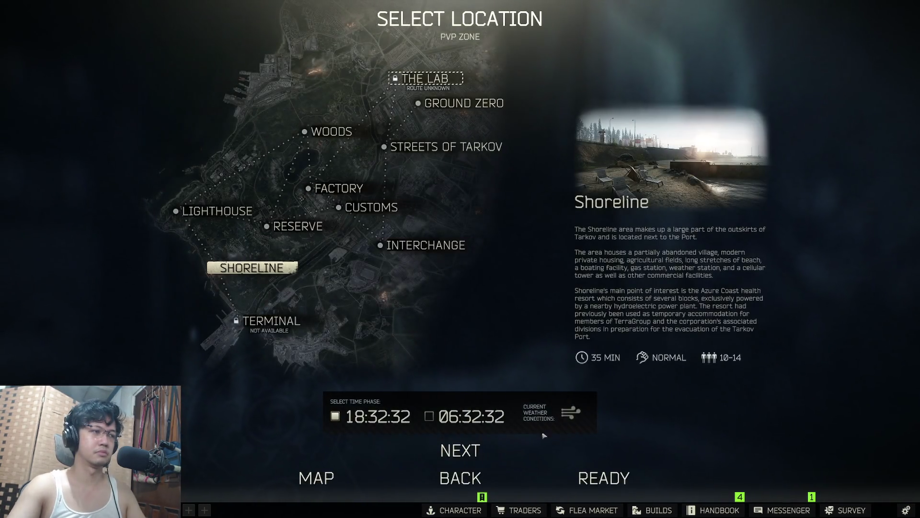
click(602, 477)
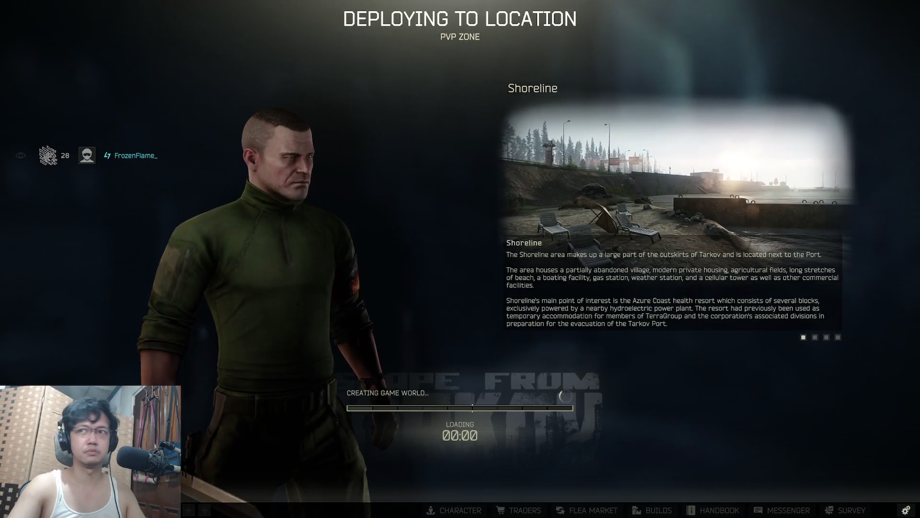
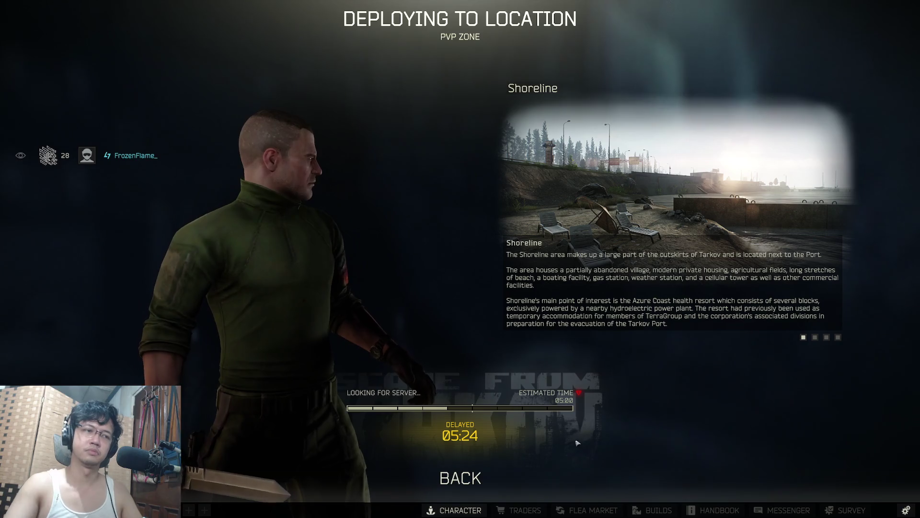
- Leave the deployment wait for the Character gear screen and scroll through the stash
mouse_move(582, 393)
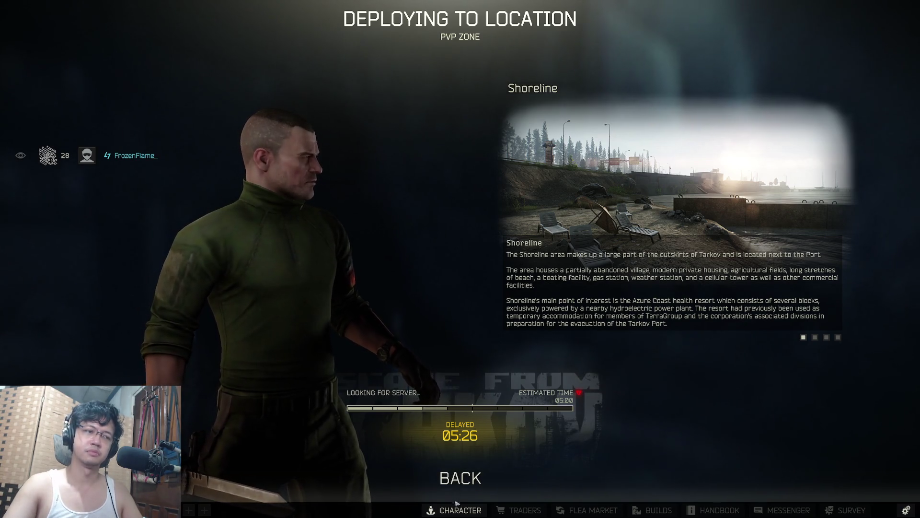
click(451, 508)
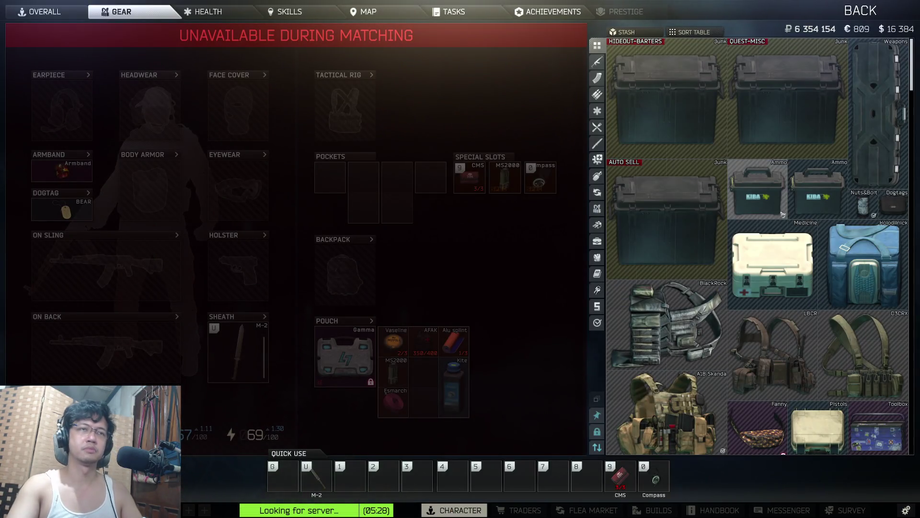
scroll(778, 215, down, 10)
scroll(777, 215, down, 10)
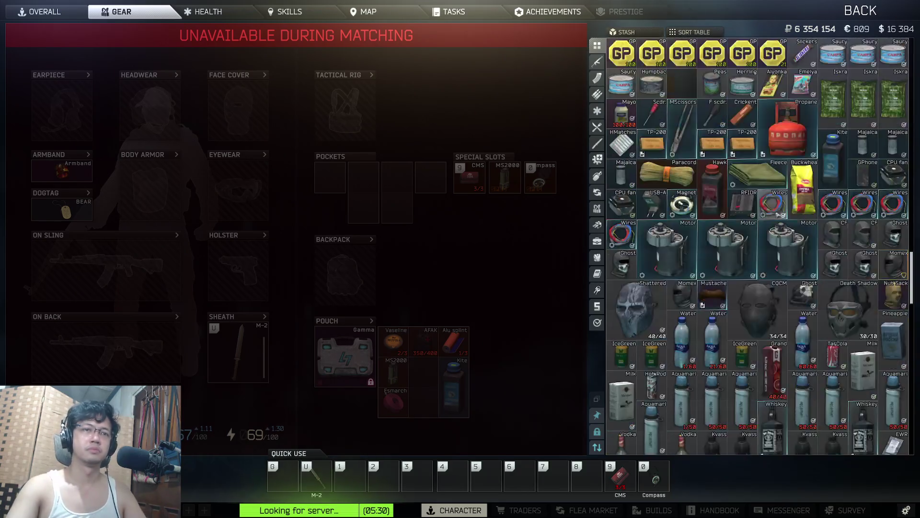
scroll(779, 281, up, 6)
scroll(778, 285, down, 10)
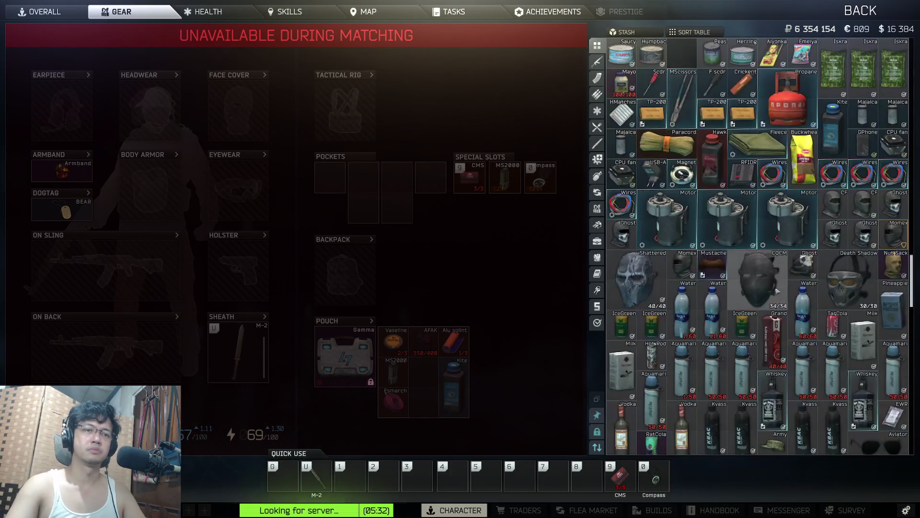
scroll(778, 290, down, 6)
scroll(767, 282, up, 5)
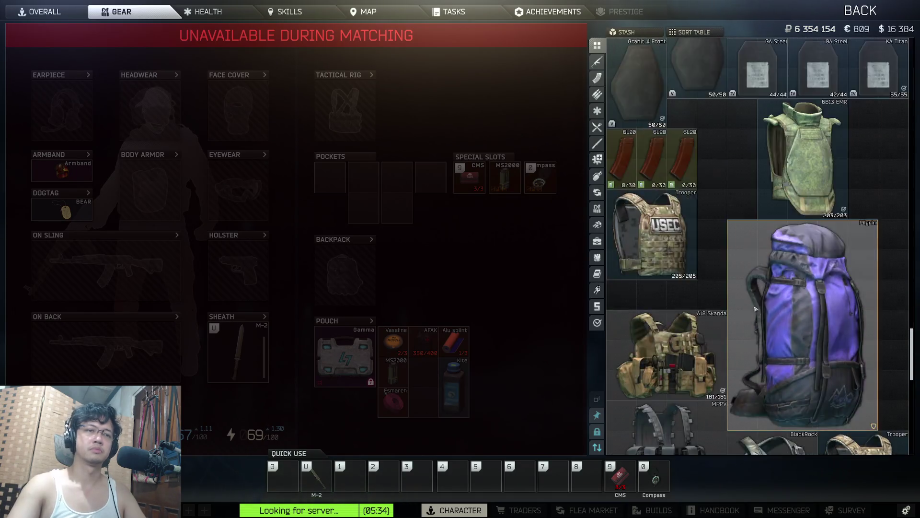
scroll(694, 260, down, 2)
scroll(694, 260, down, 3)
- Inspect the Trooper body armor, close it, and keep browsing the stash
double_click(673, 203)
key(Escape)
scroll(699, 214, up, 4)
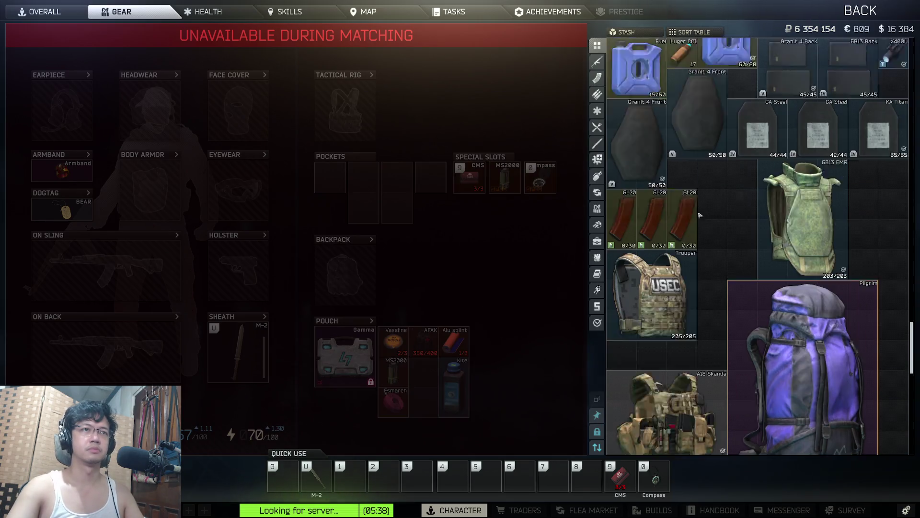
scroll(700, 214, up, 2)
scroll(693, 249, down, 10)
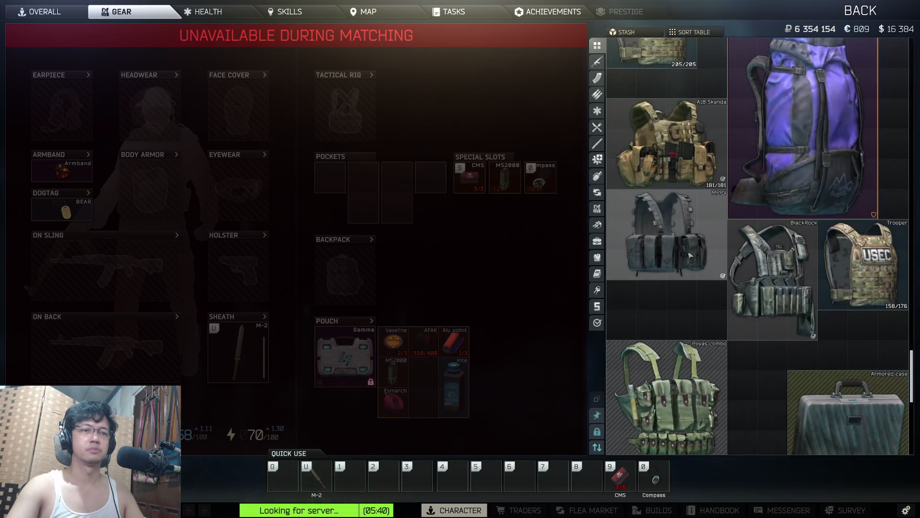
scroll(691, 255, down, 10)
scroll(691, 255, up, 8)
scroll(690, 255, down, 8)
scroll(690, 255, up, 10)
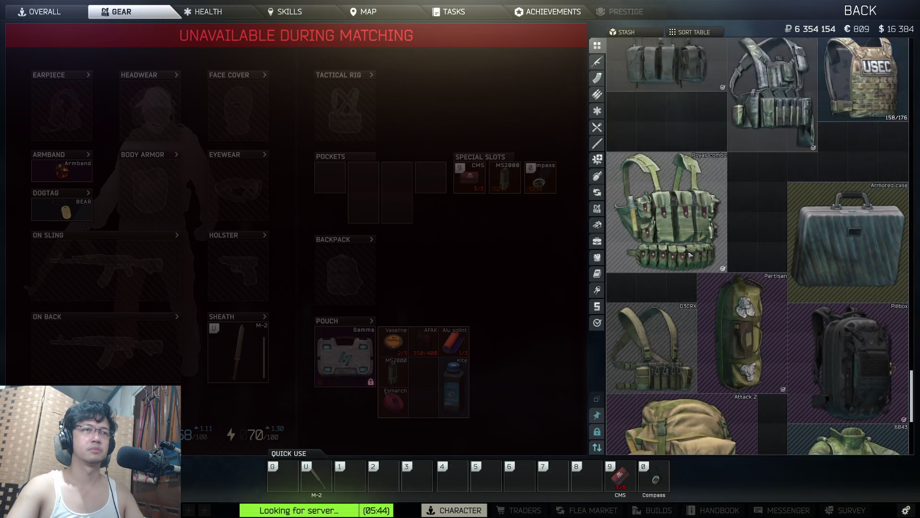
scroll(690, 255, up, 4)
- Open the BlackRock rig to view its contents, then close it
double_click(761, 199)
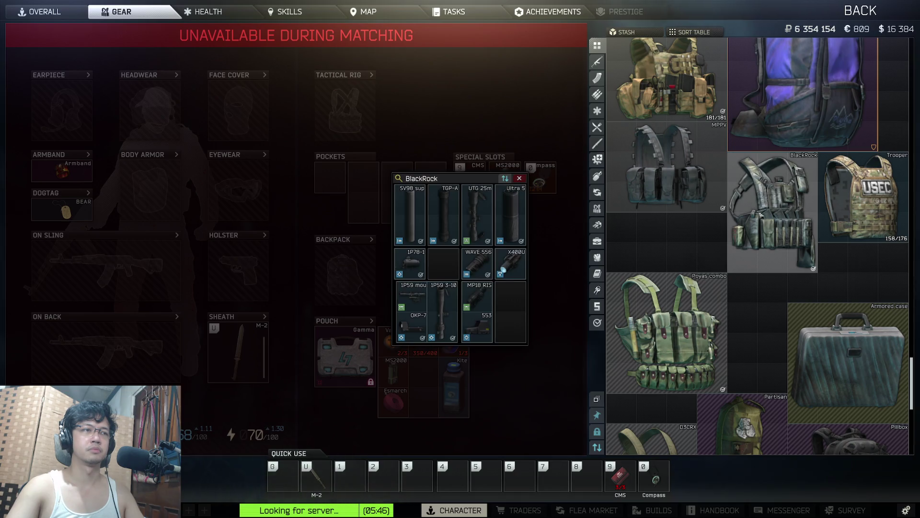
scroll(761, 208, up, 10)
key(Escape)
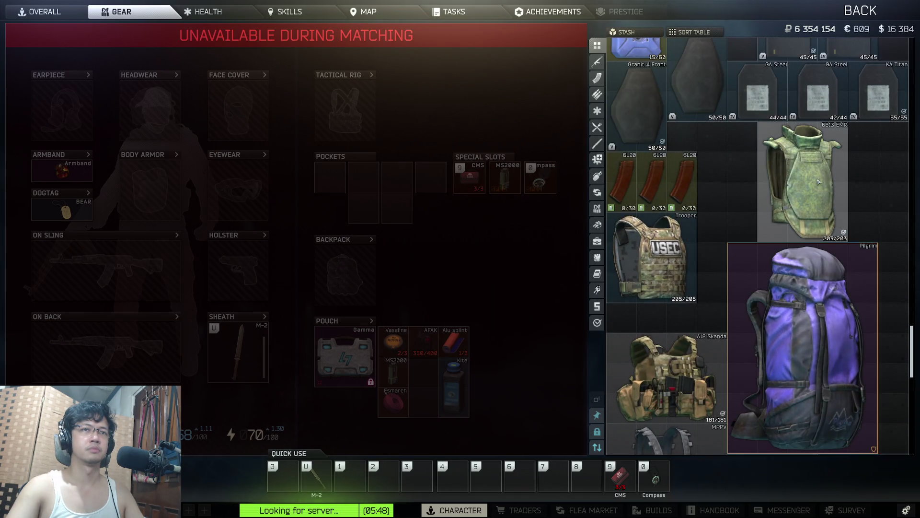
scroll(818, 181, up, 9)
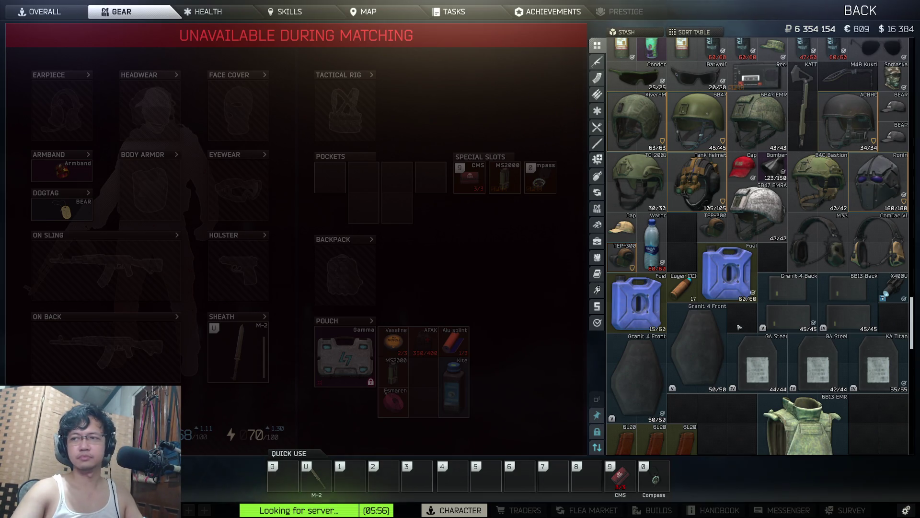
- Bring up the Task View overview of all open windows
key(super)
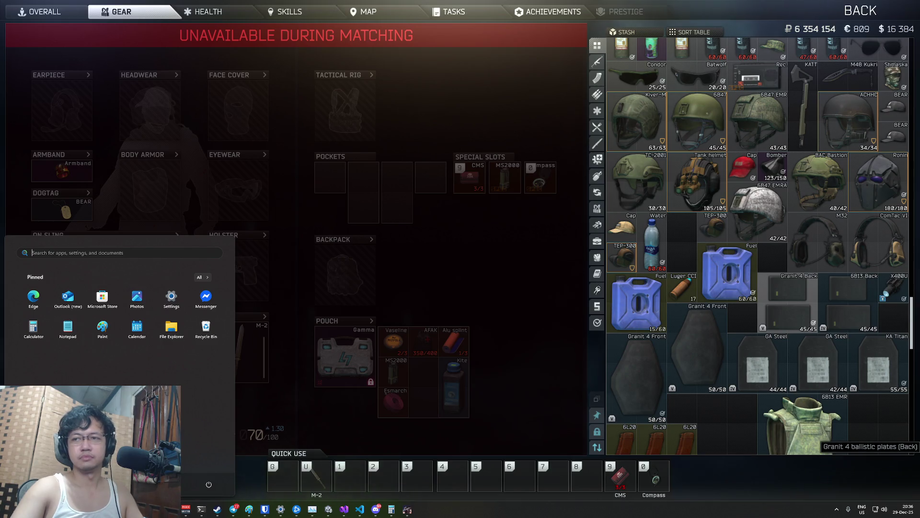
key(super)
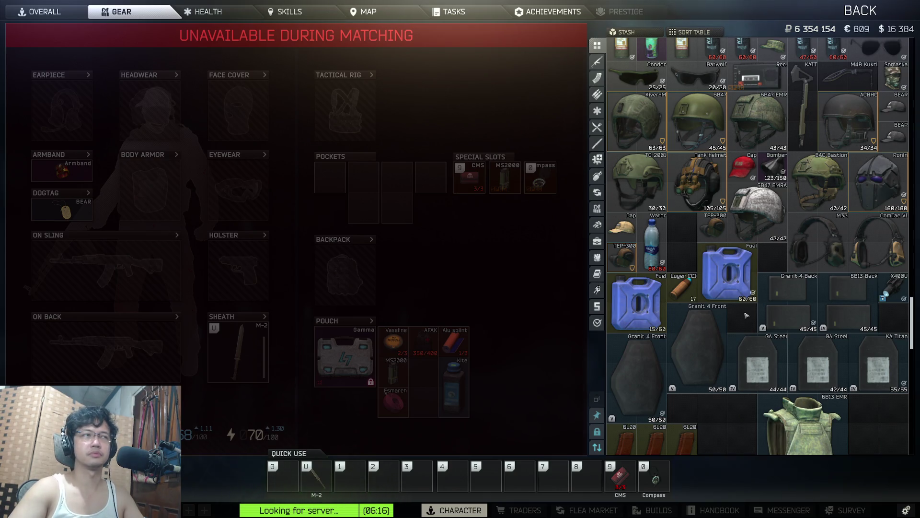
key(super+Tab)
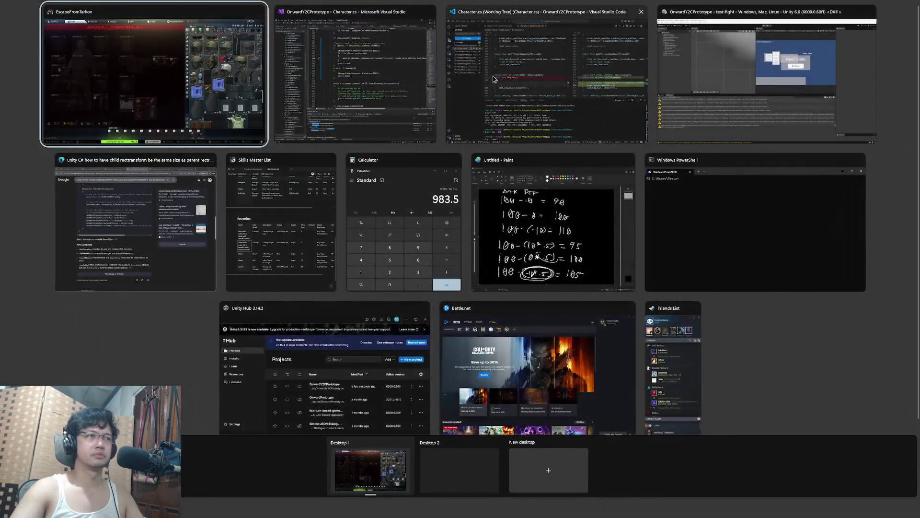
- Switch to VS Code's terminal at the pending commit, then over to the Unity editor
click(490, 86)
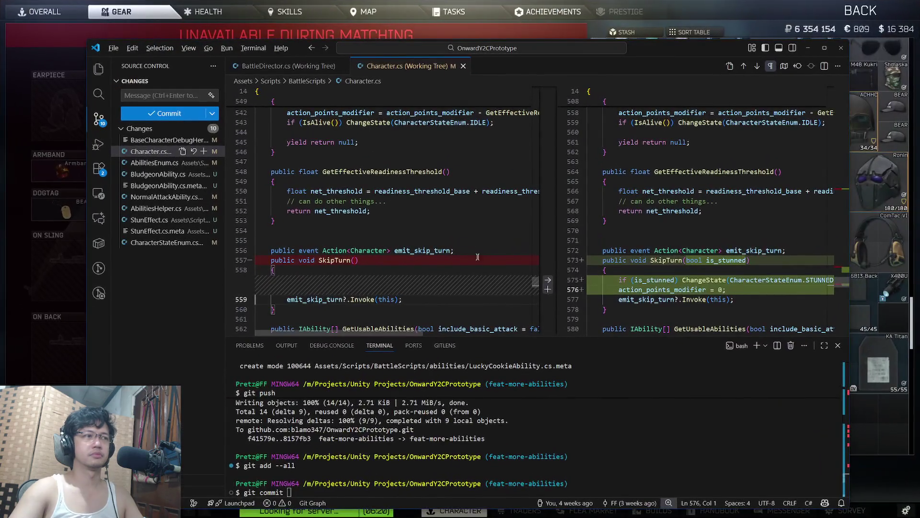
click(630, 430)
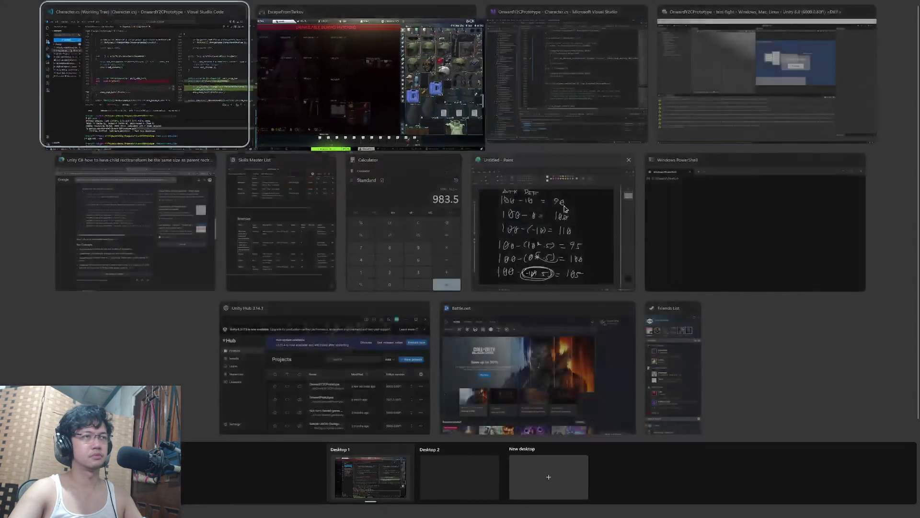
key(super+Tab)
click(767, 72)
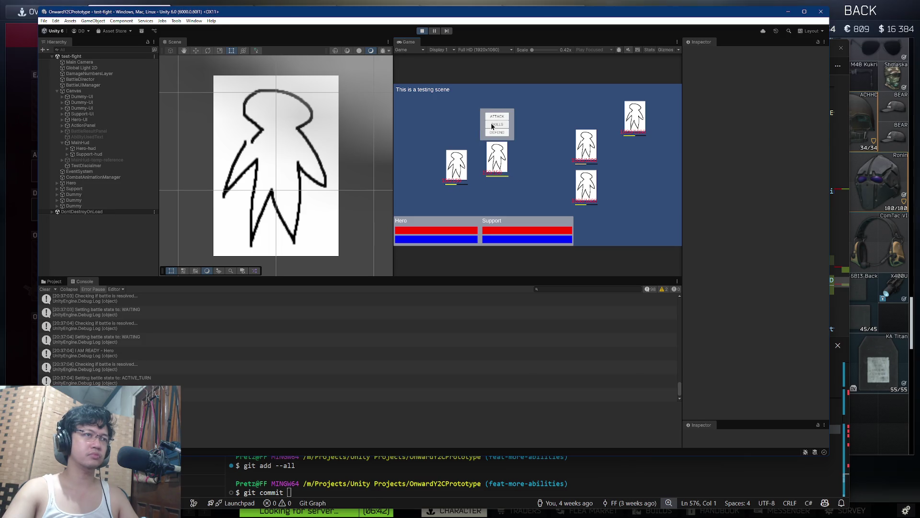
- Play two hero turns using a skill from the Skills list, stop play mode, and show all windows
click(493, 125)
click(521, 146)
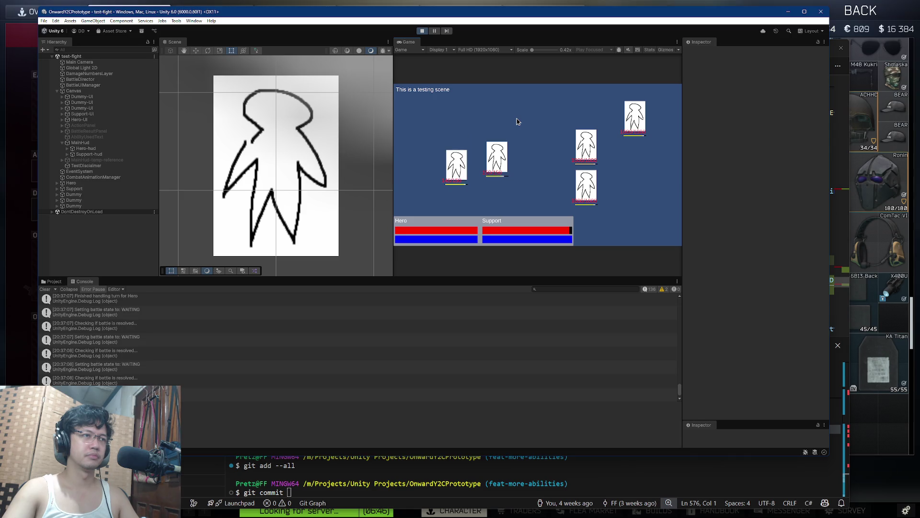
click(497, 127)
click(521, 145)
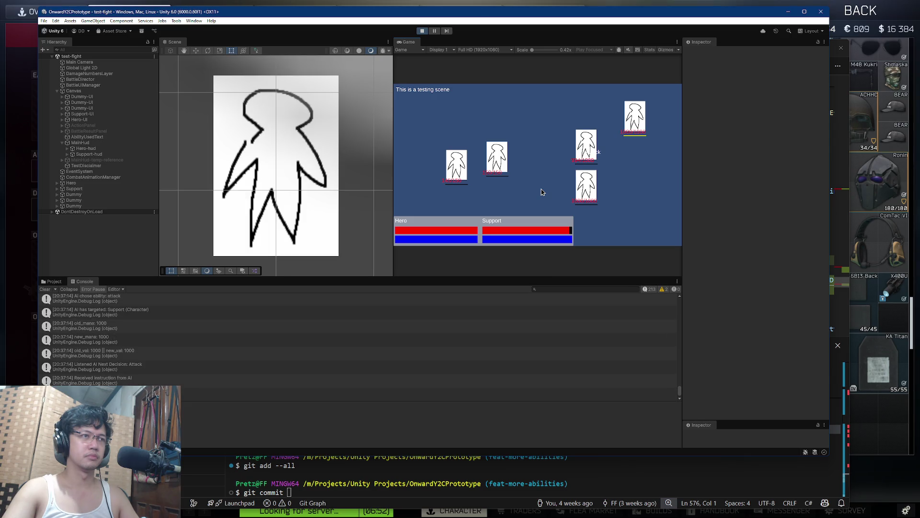
key(ctrl+p)
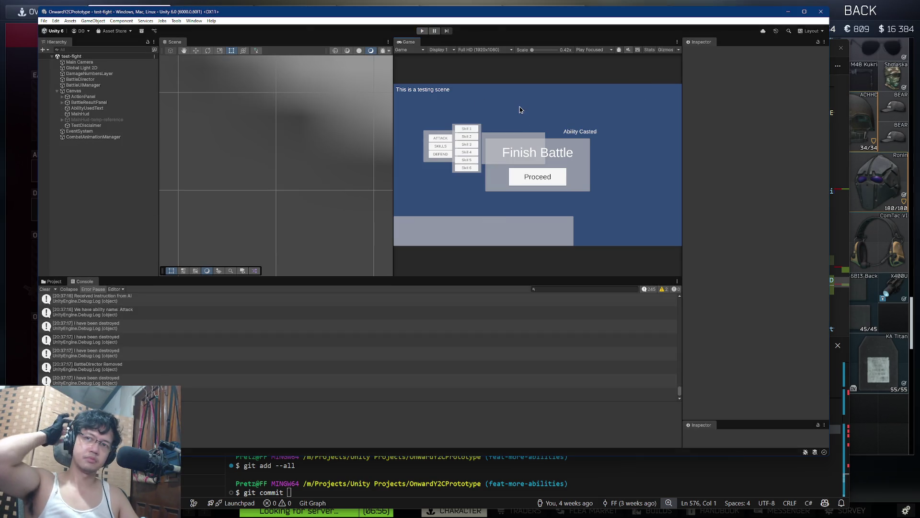
key(super+Tab)
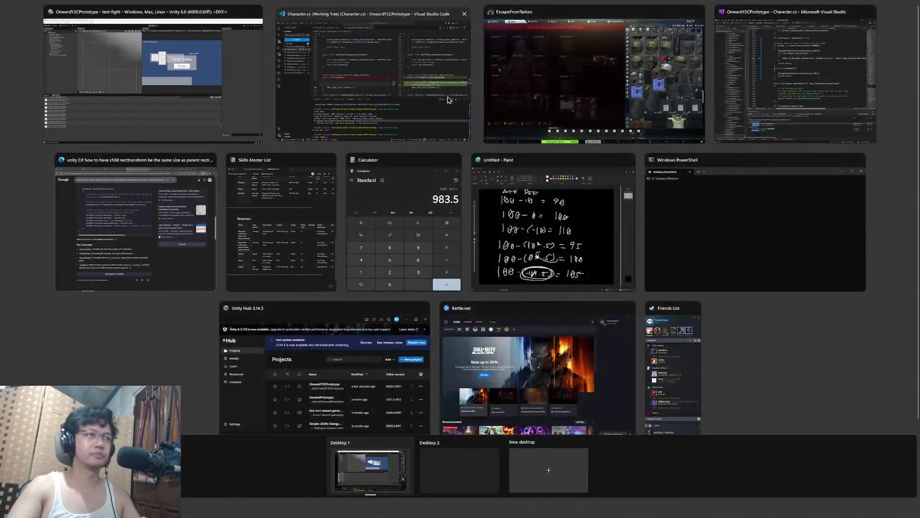
- Stage all changes with git add --all and start a git commit command in the terminal
click(469, 126)
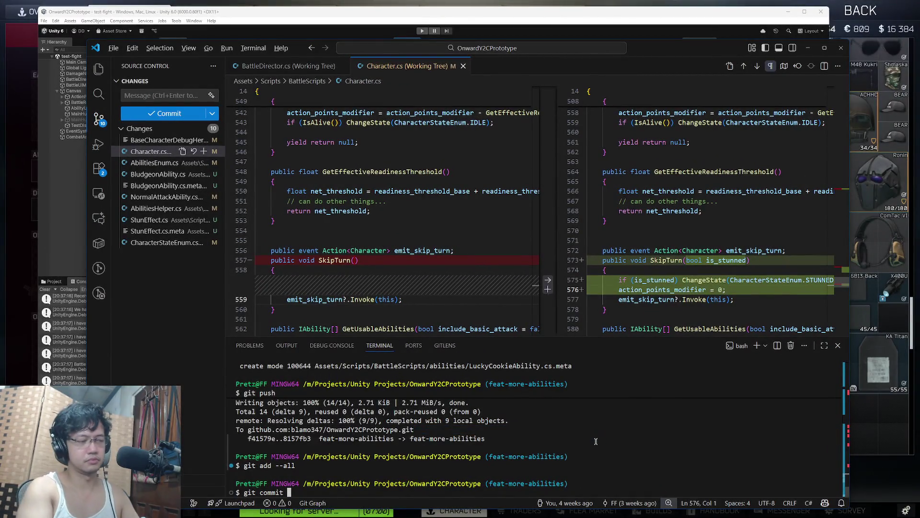
text(dd --all)
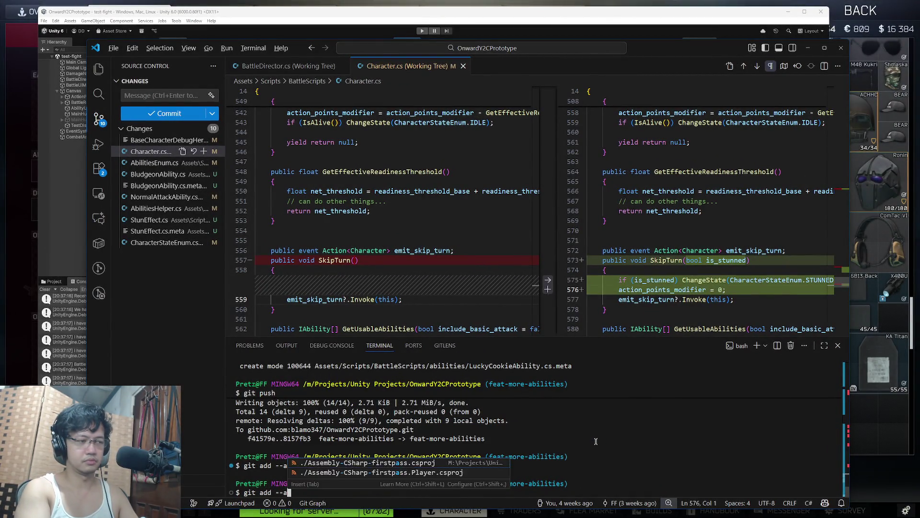
key(Return)
text(git commit -m ")
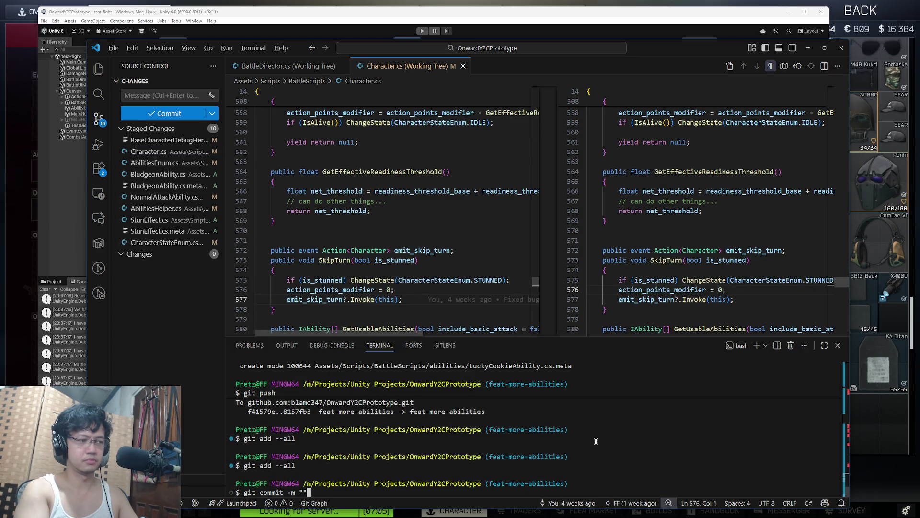
key(Left)
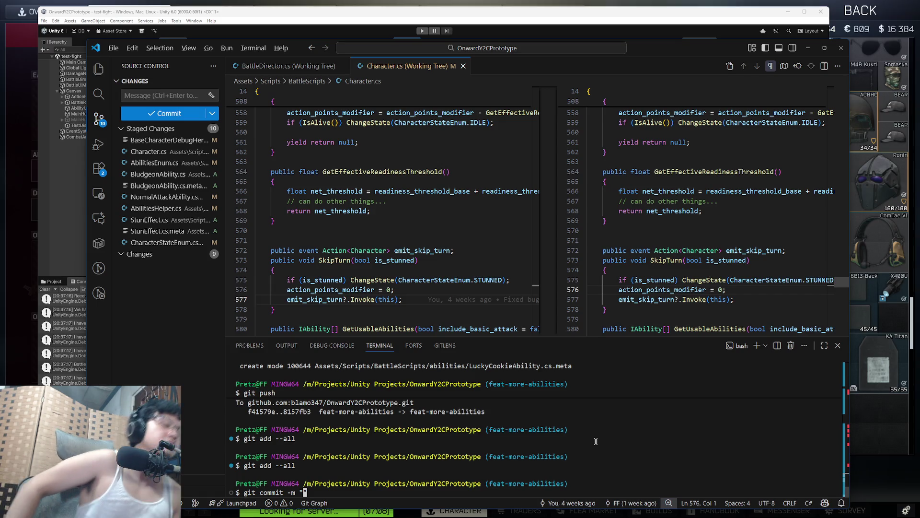
- Review the staged Character.cs diff, stepping through its changes to the SkipTurn change
click(143, 157)
click(146, 163)
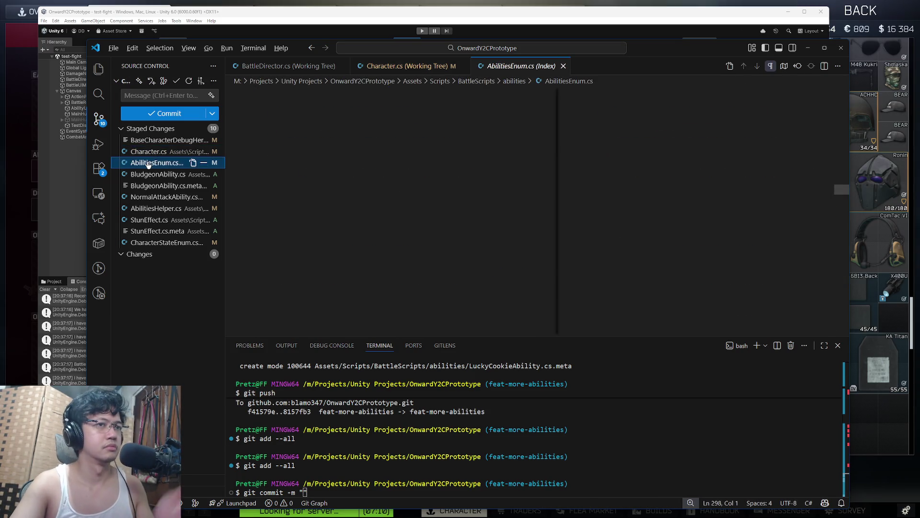
click(148, 152)
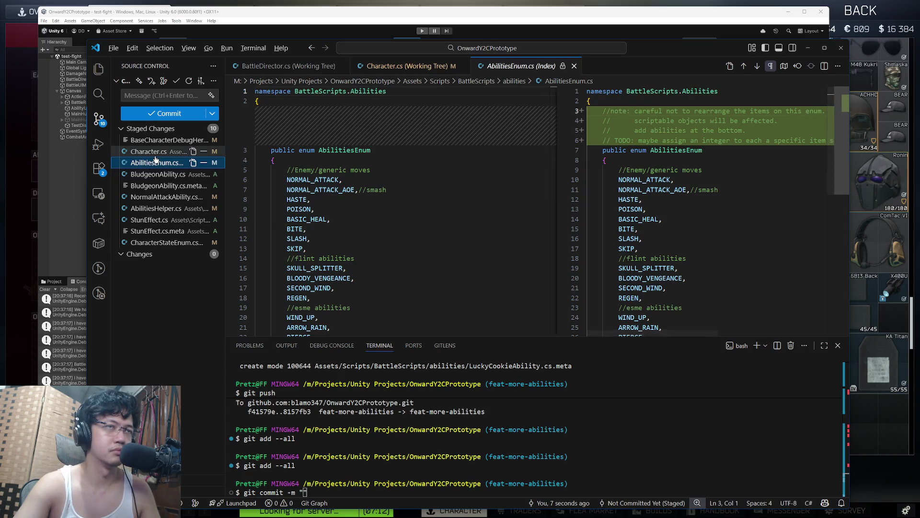
click(837, 276)
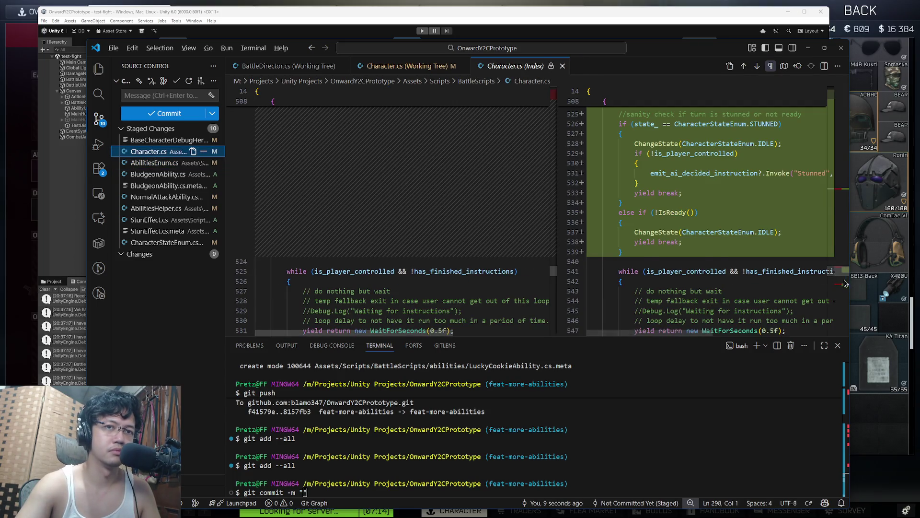
click(836, 282)
- Review the AbilitiesEnum, BludgeonAbility, NormalAttackAbility, AbilitiesHelper, StunEffect and CharacterStateEnum diffs
click(149, 163)
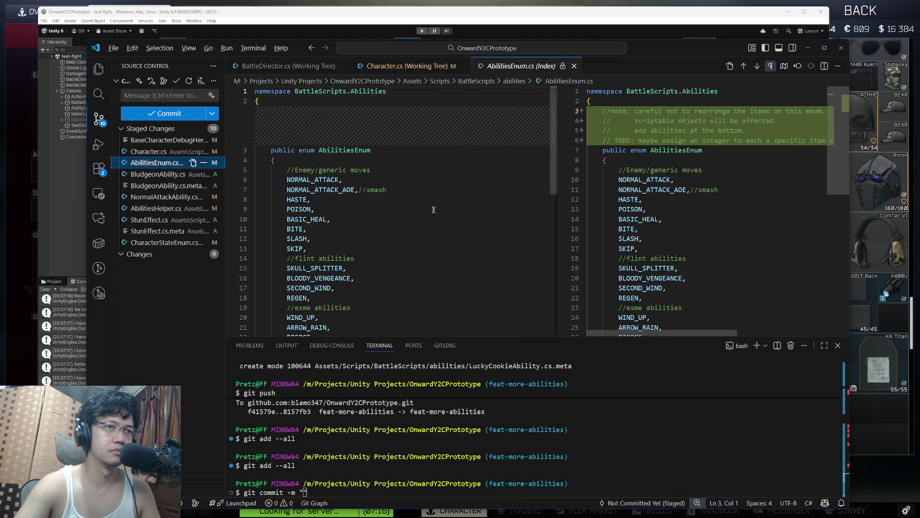
click(150, 174)
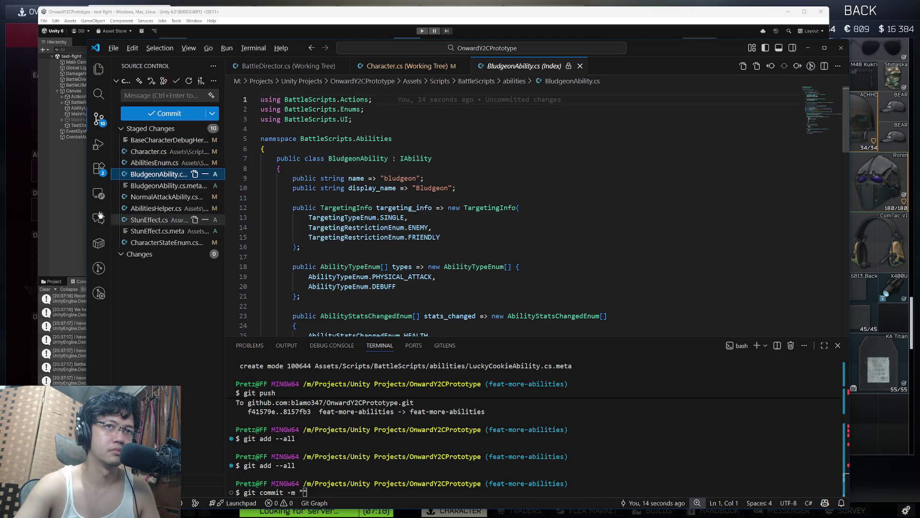
click(144, 186)
click(142, 197)
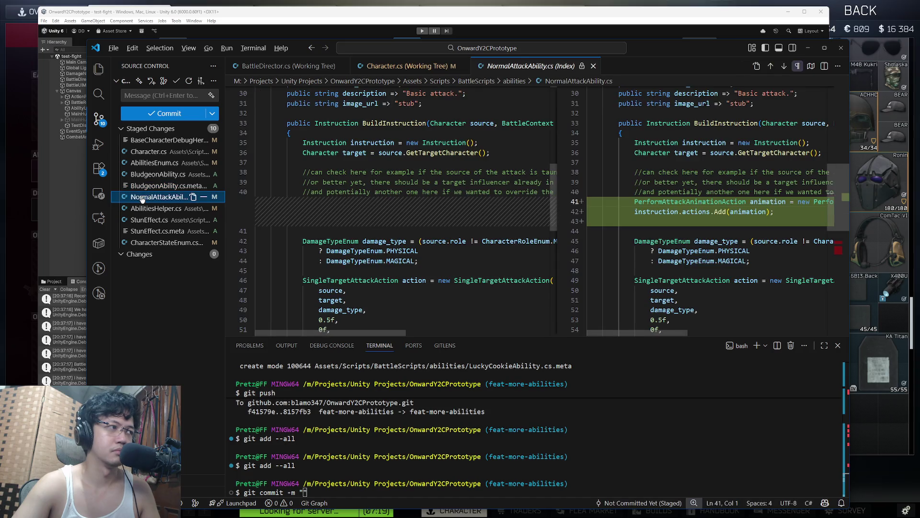
scroll(794, 232, down, 5)
click(182, 208)
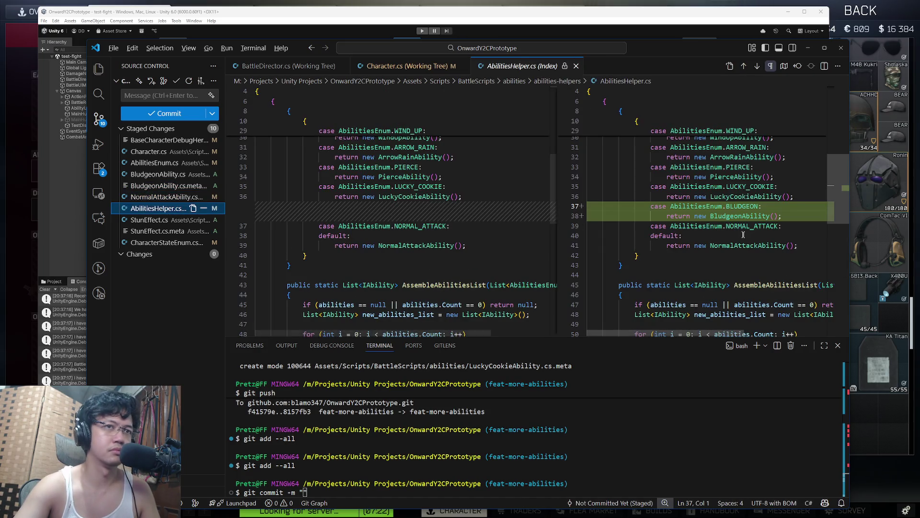
click(124, 221)
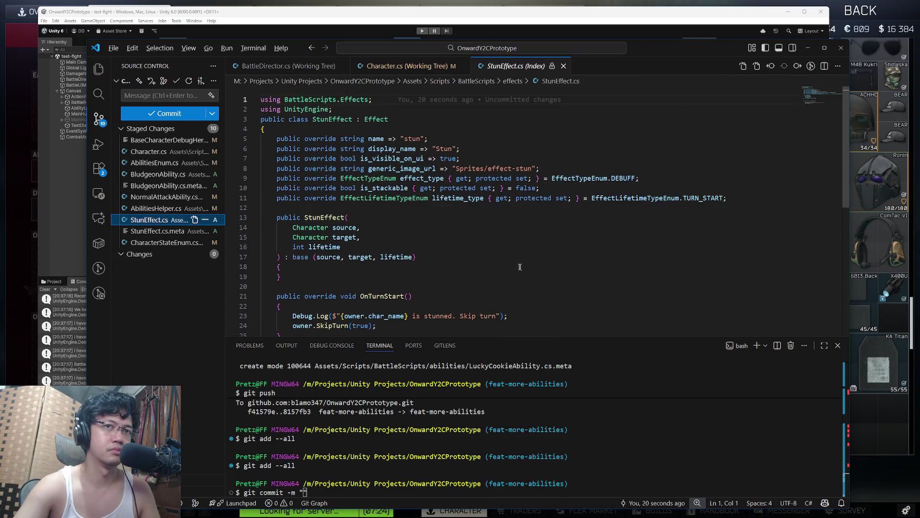
click(151, 242)
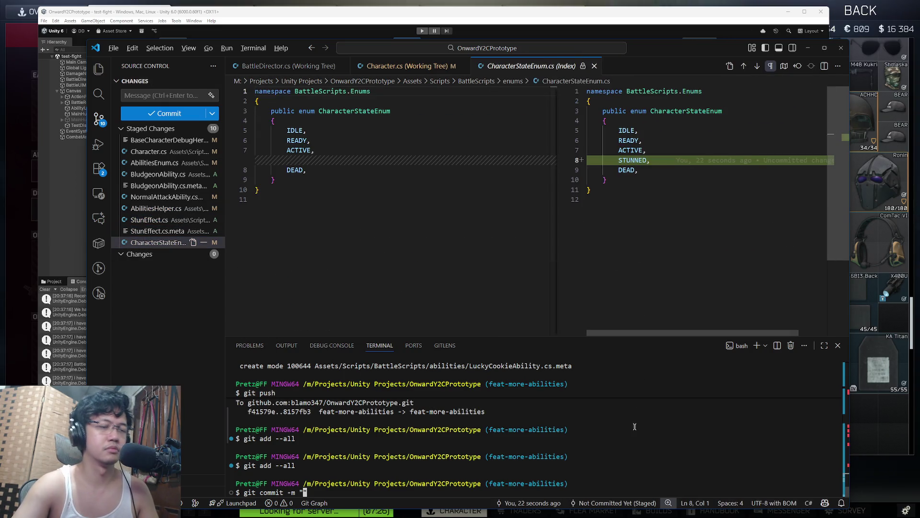
- Commit with a message on the bludgeon ability, stun effect and player/AI behaviour, then git push
text(Added b)
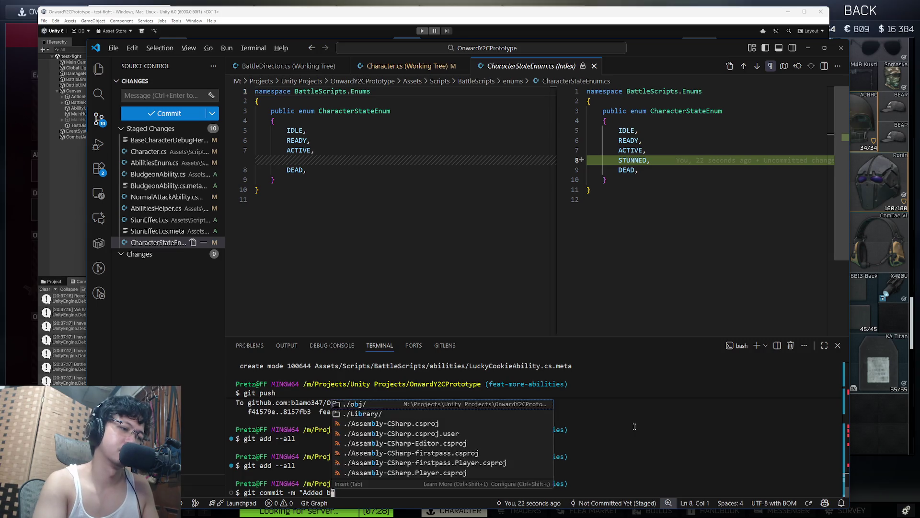
text(ludg ability. )
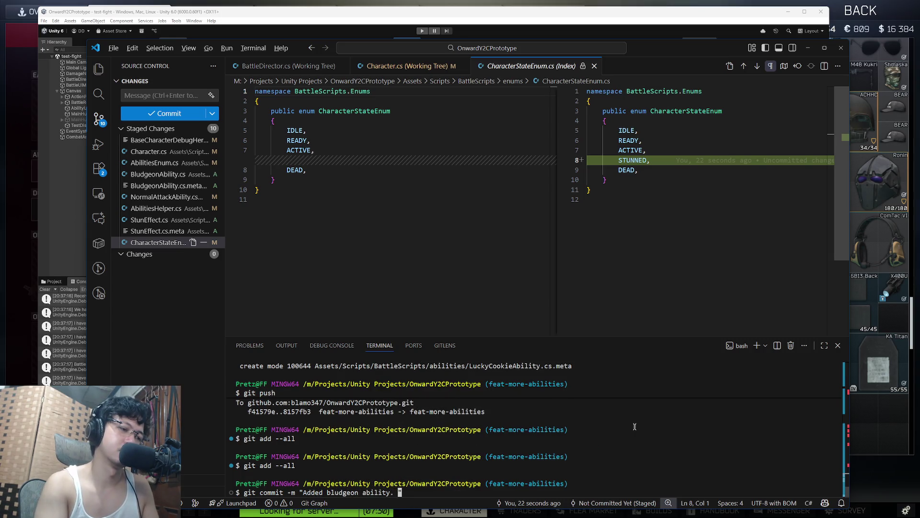
text(Added stun effect. )
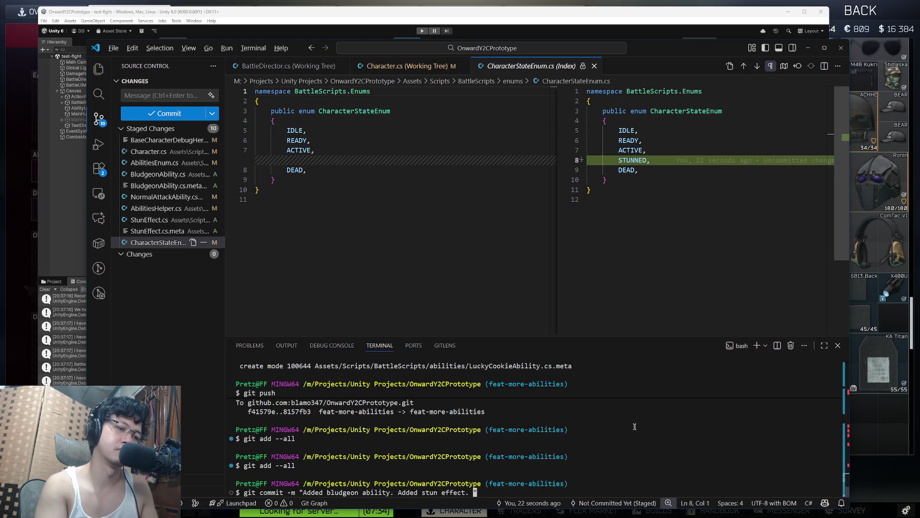
text(AddedFixed stun behaviour.)
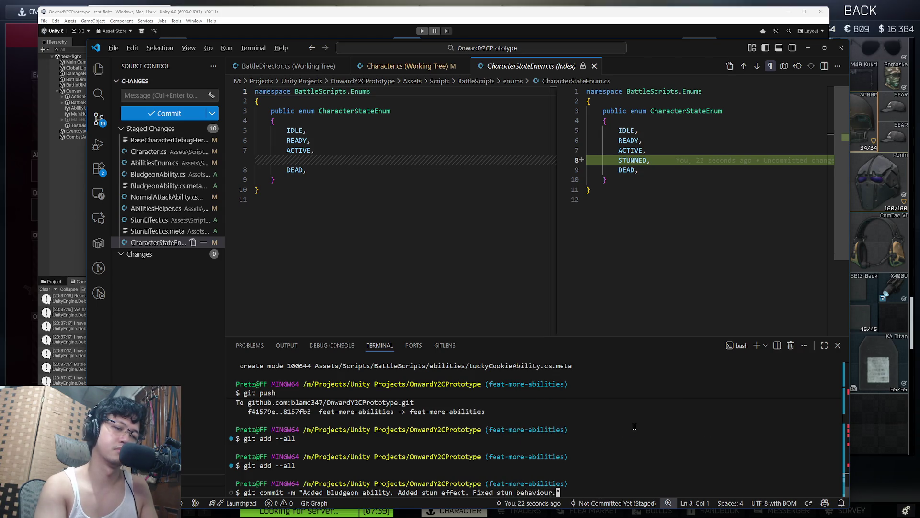
key(BackSpace)
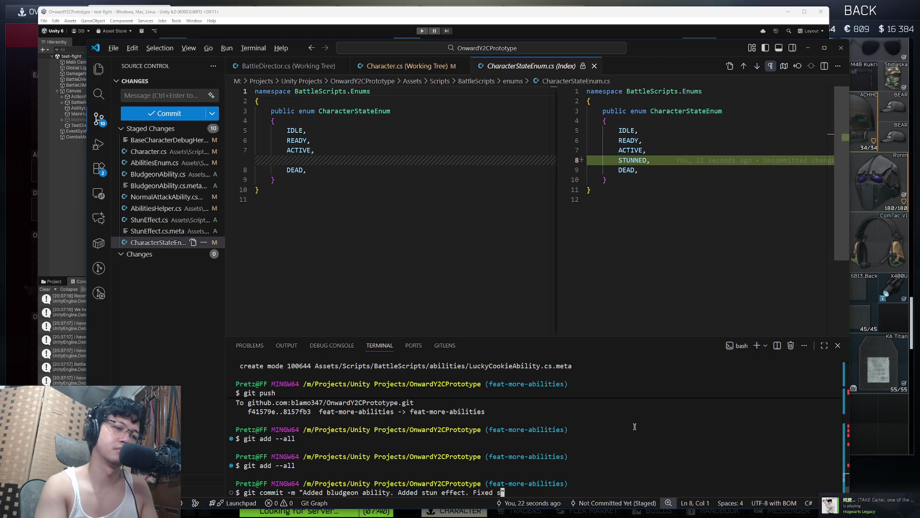
key(BackSpace)
key(BackSpace)
text(and behaviour (play)
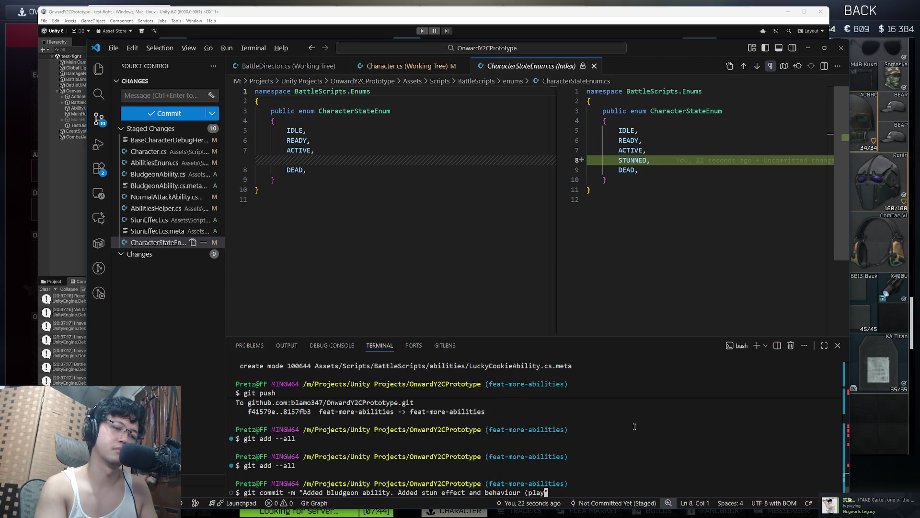
text(er and AI).")
key(Return)
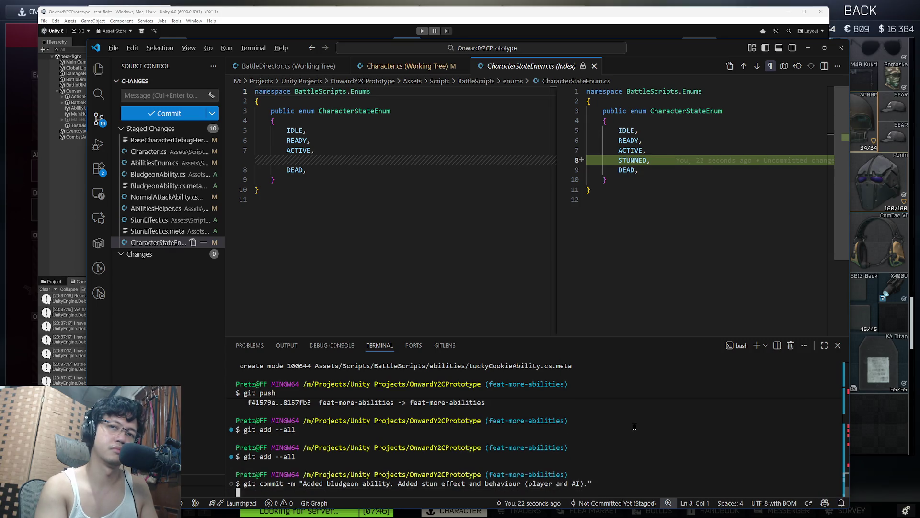
text(git push)
key(super+Tab)
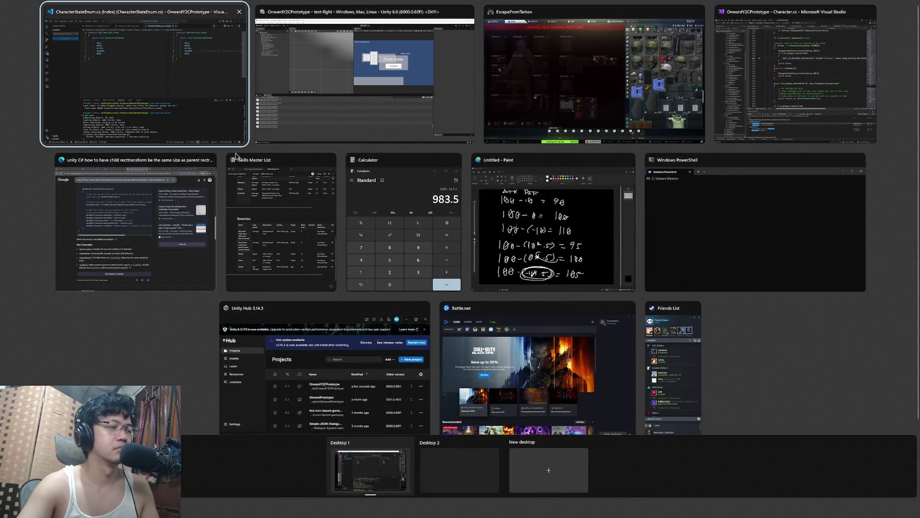
- Flip between the Skills Master List document and the code editor
click(289, 207)
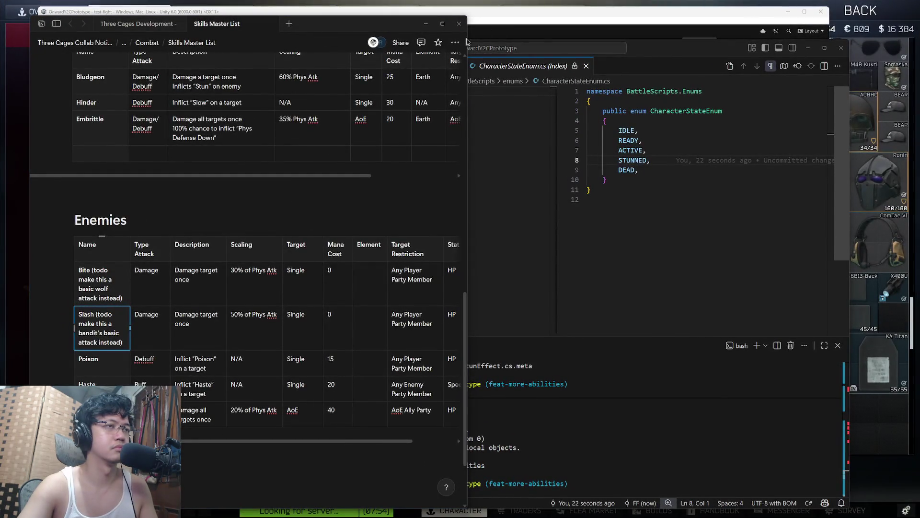
key(super+Tab)
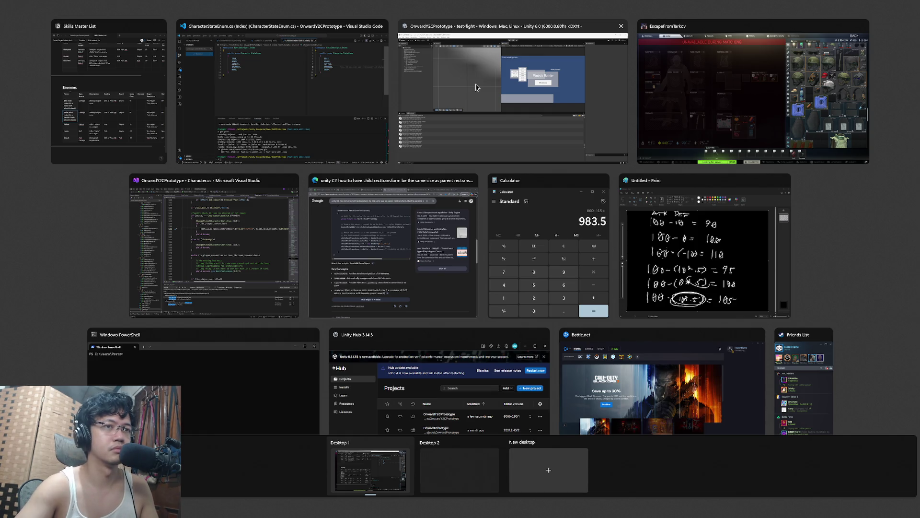
click(336, 91)
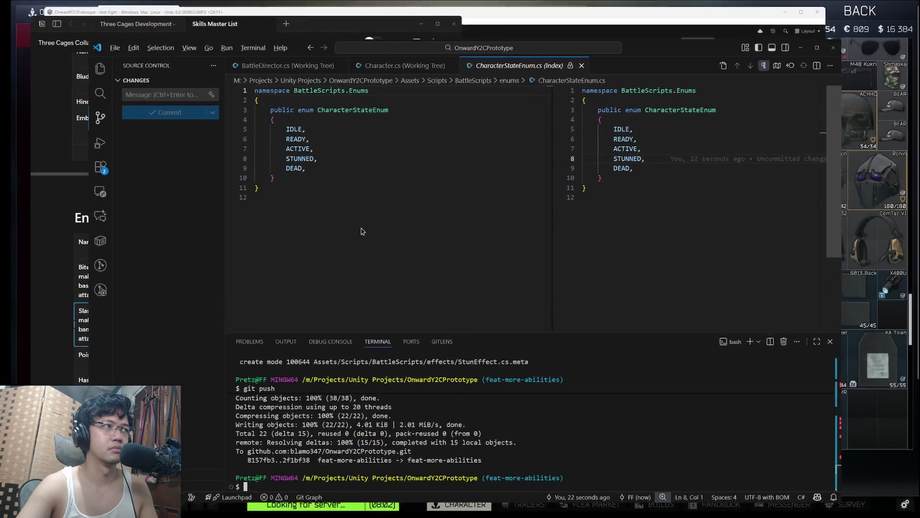
click(274, 38)
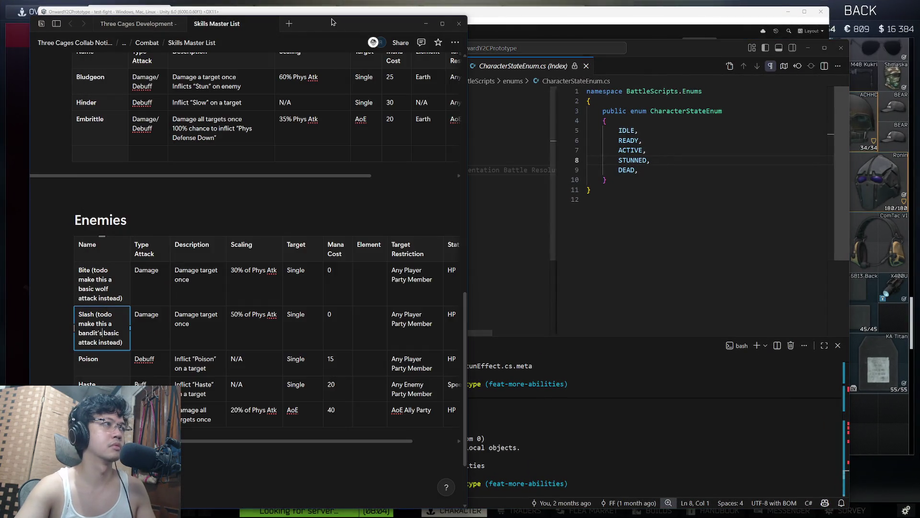
click(629, 202)
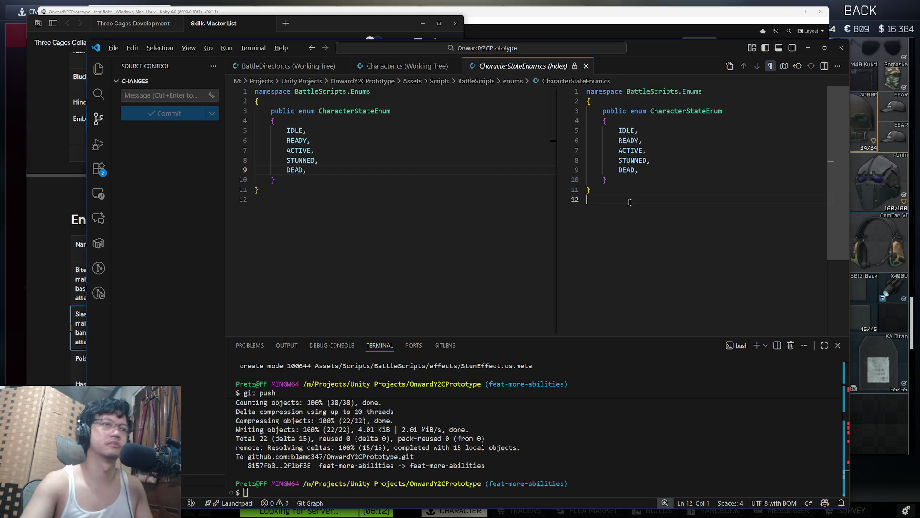
- Scroll the Skills Master List up to the Sigblings table with Hinder, then return to Tarkov
key(super+Tab)
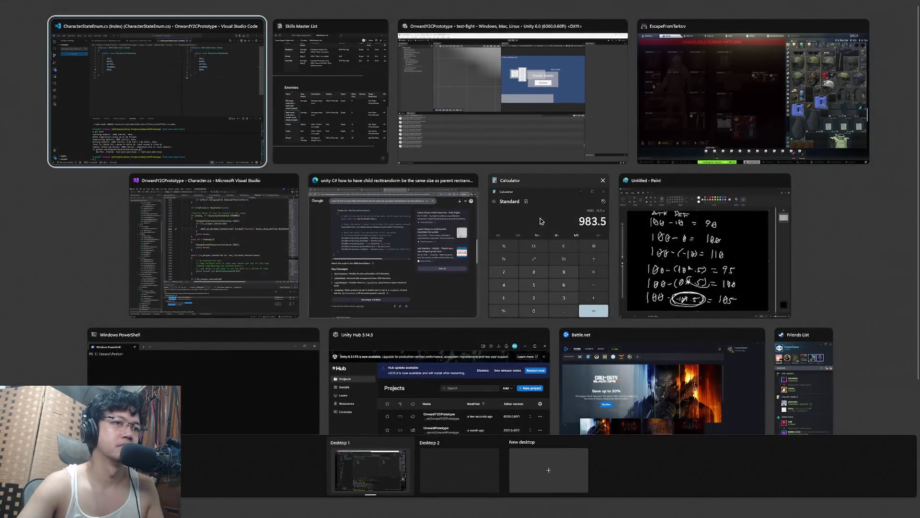
click(373, 201)
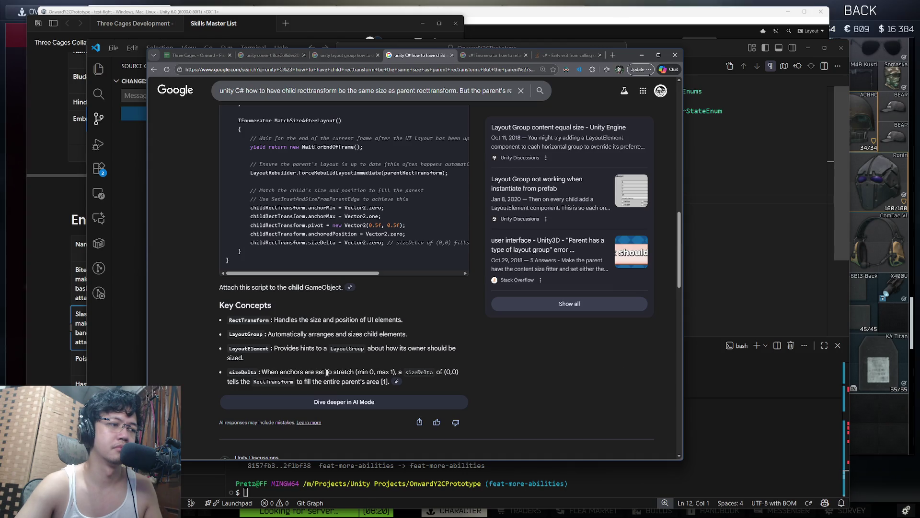
scroll(444, 360, up, 4)
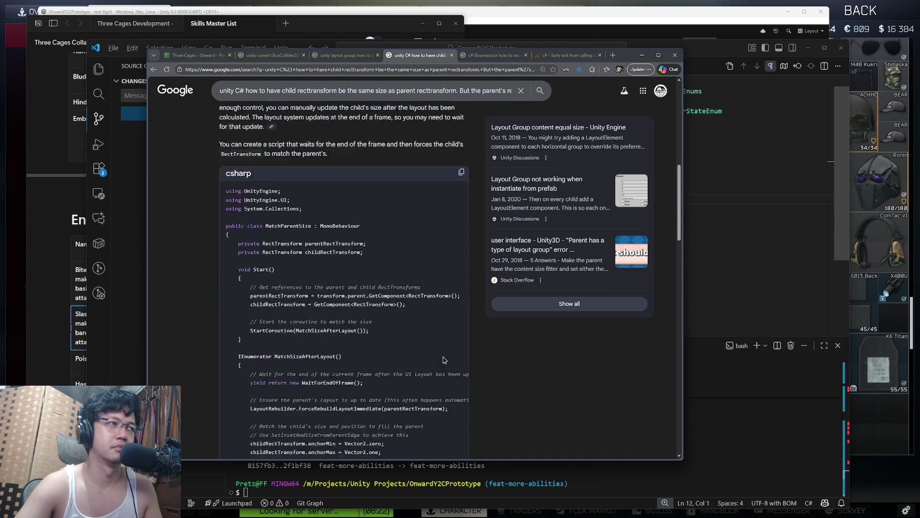
click(340, 21)
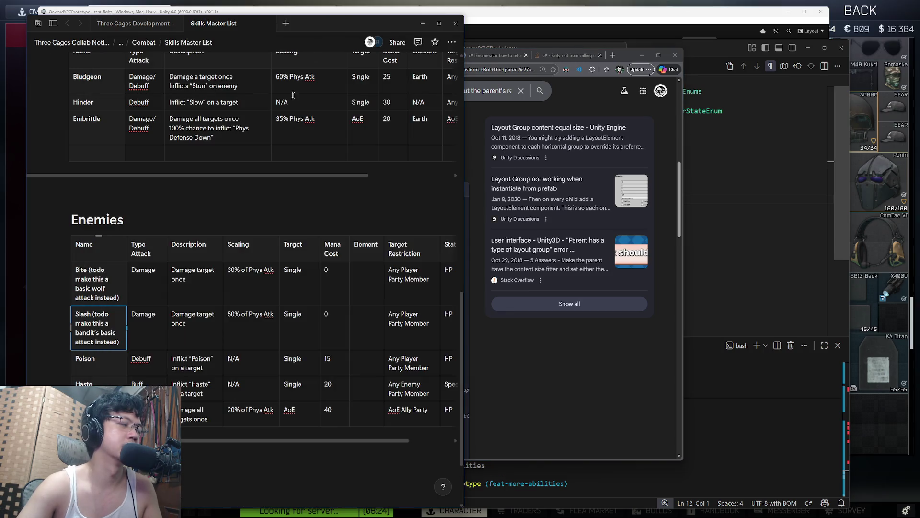
scroll(240, 208, up, 3)
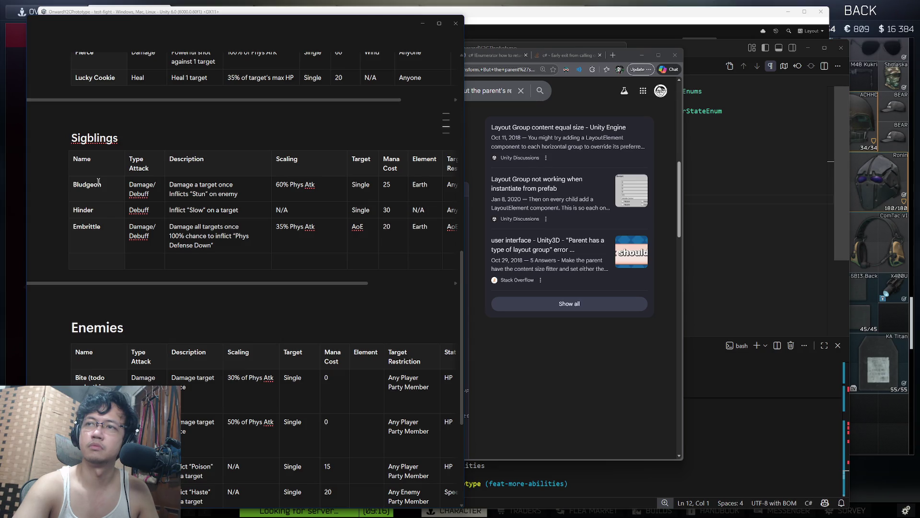
key(alt+Tab)
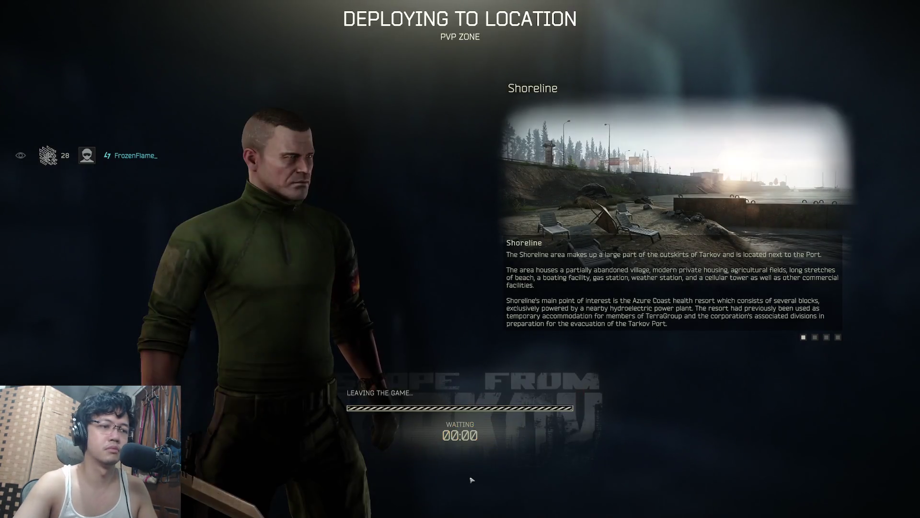
key(alt+Tab)
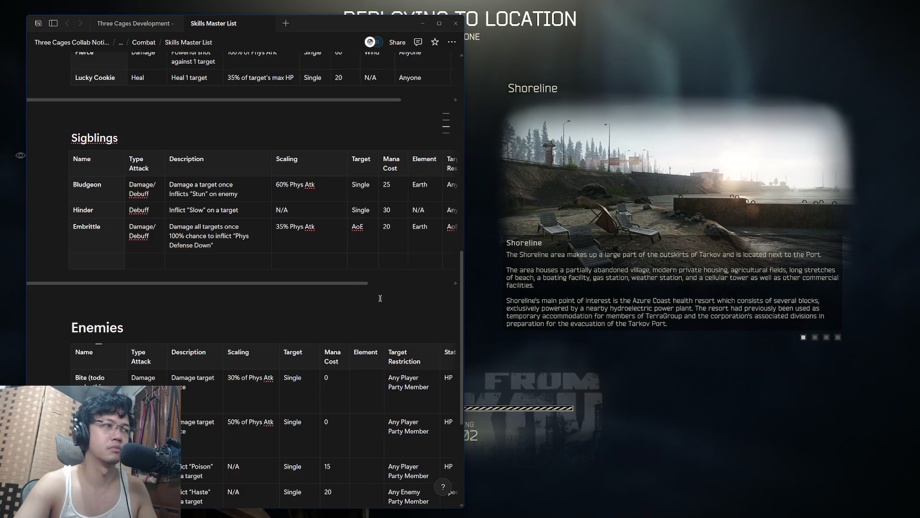
key(super+Tab)
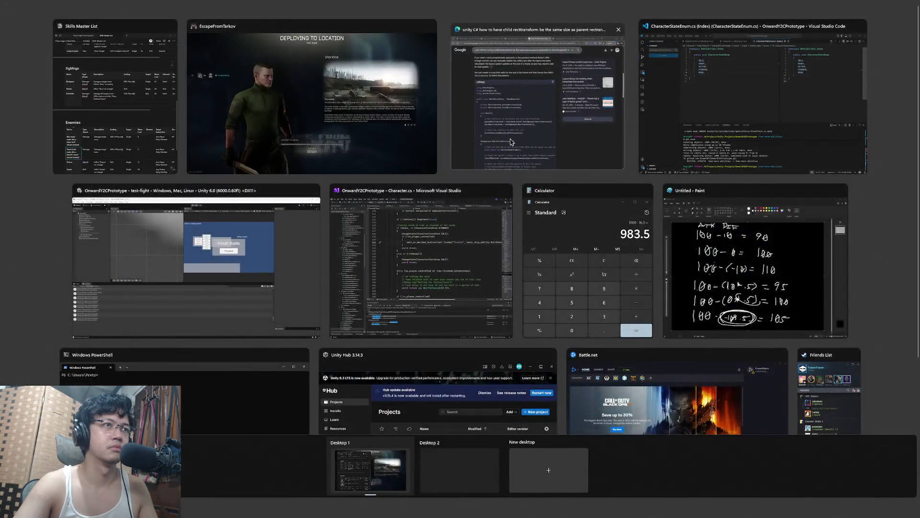
click(511, 142)
double_click(344, 123)
click(335, 127)
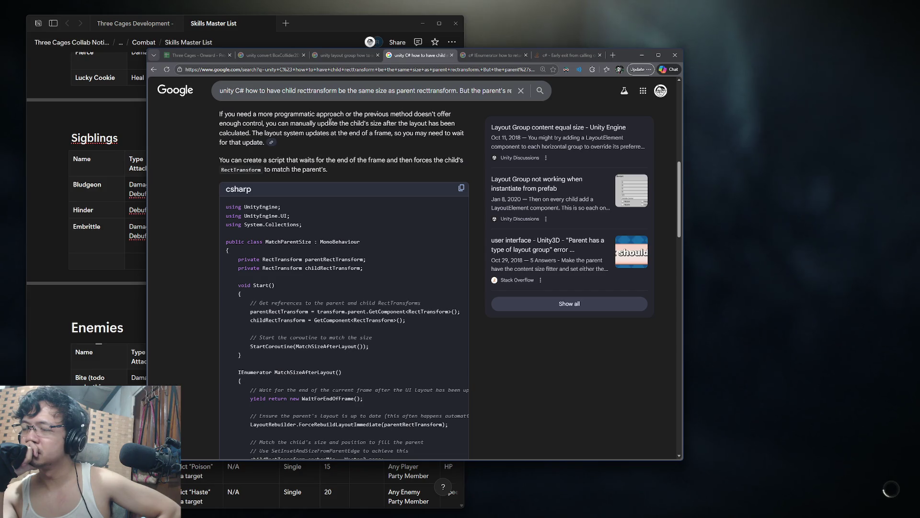
key(super)
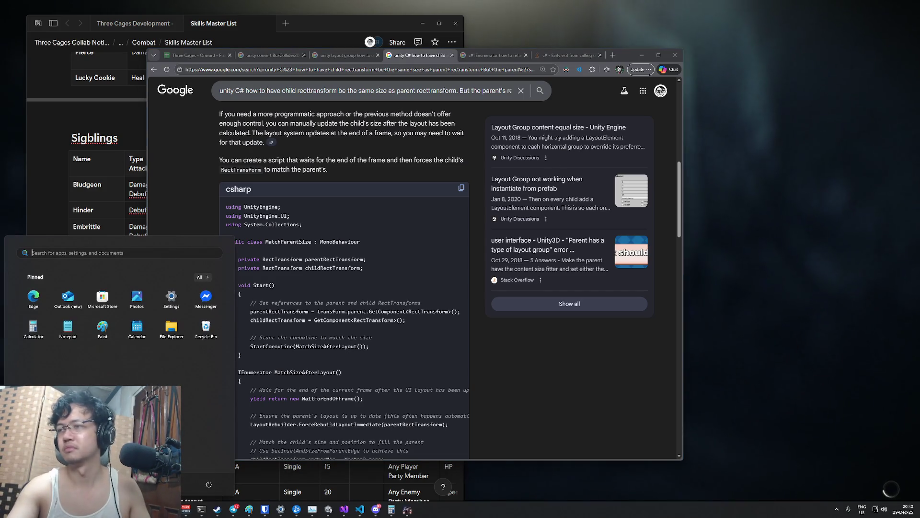
key(super)
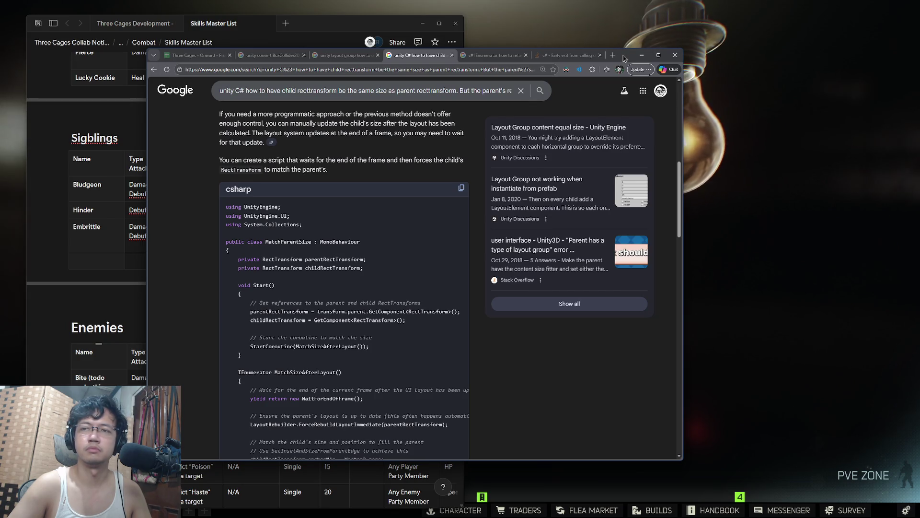
key(super+Tab)
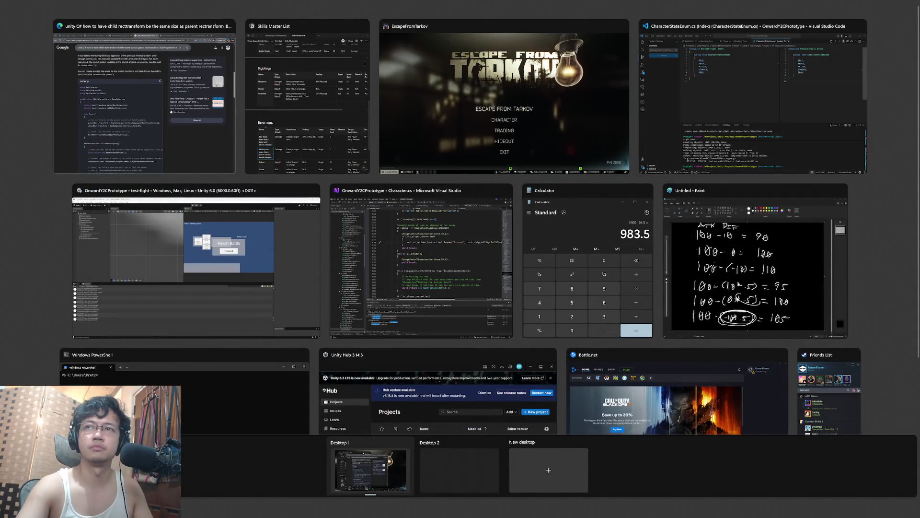
key(Escape)
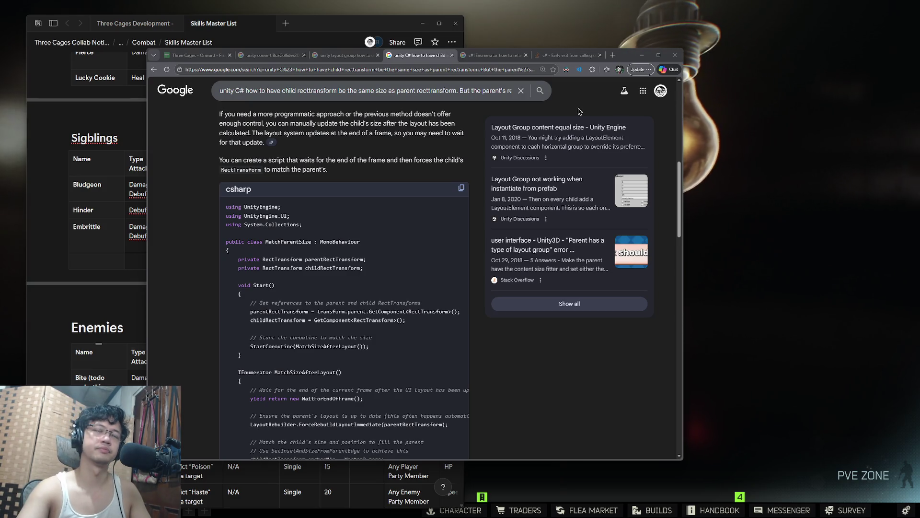
- Switch into the game and cancel the exit-game confirmation
key(alt+Tab)
click(481, 438)
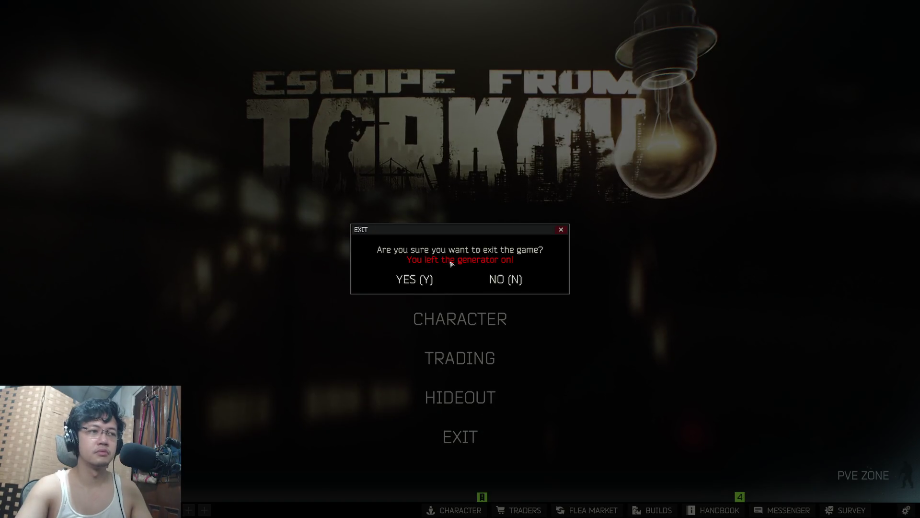
key(Escape)
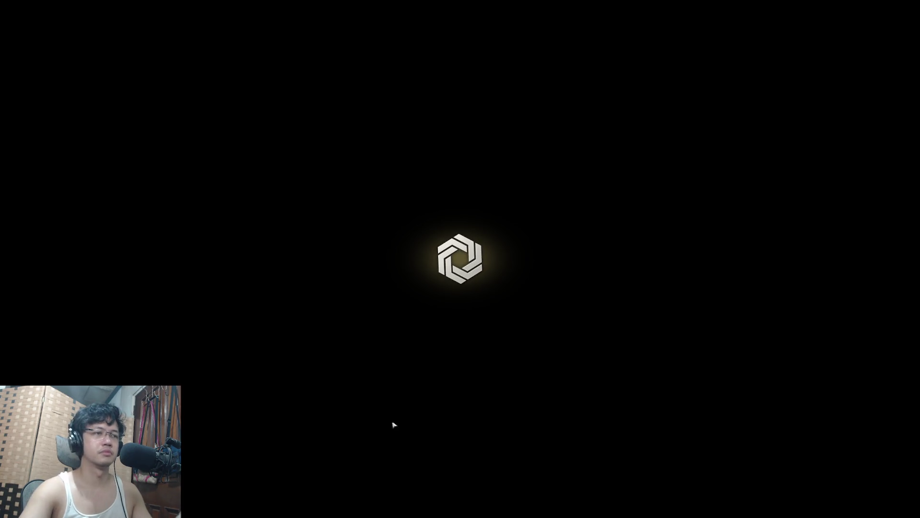
- Bring the Unity editor and then VS Code to the front from the taskbar
key(super)
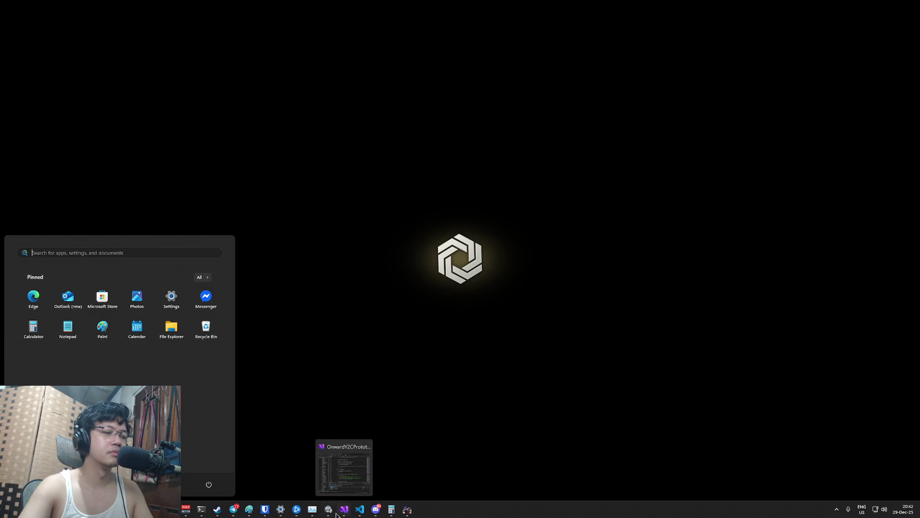
click(329, 509)
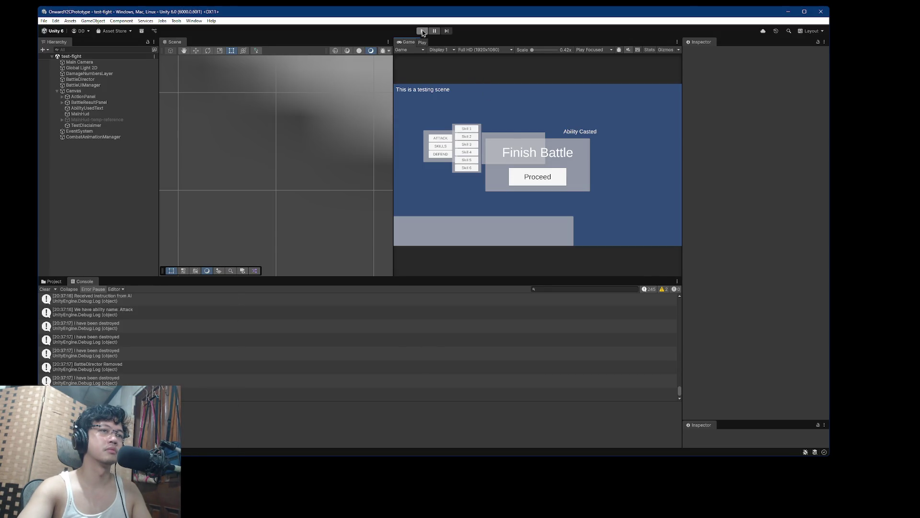
key(super)
click(360, 509)
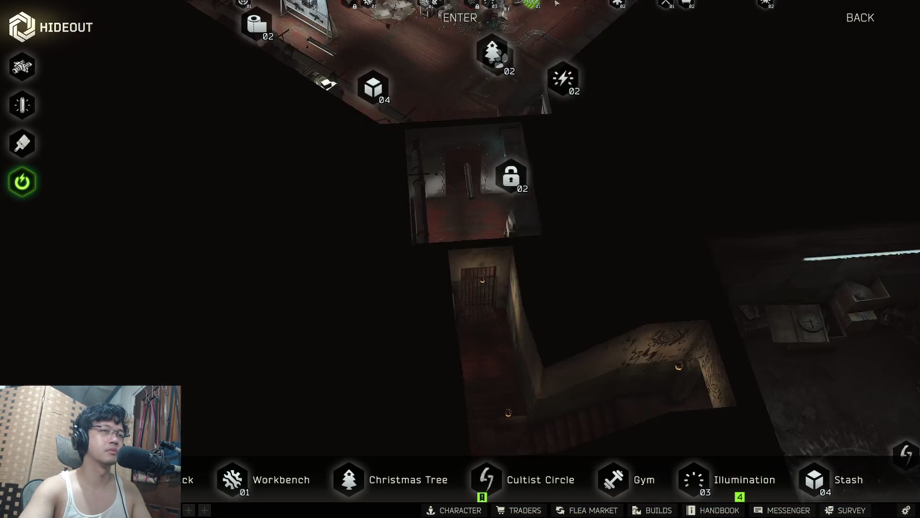
mouse_move(556, 2)
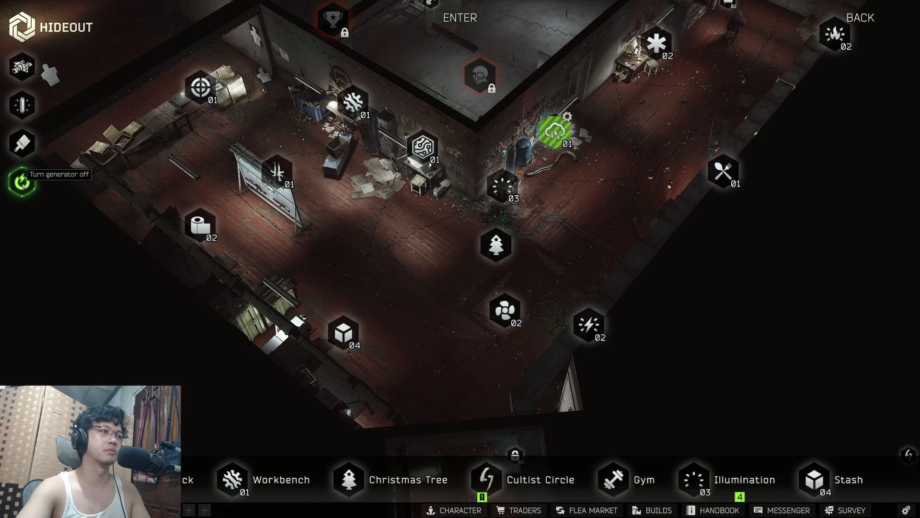
- Leave the hideout for the main menu, confirm the prompt, and show all open windows
key(Escape)
key(Escape)
key(y)
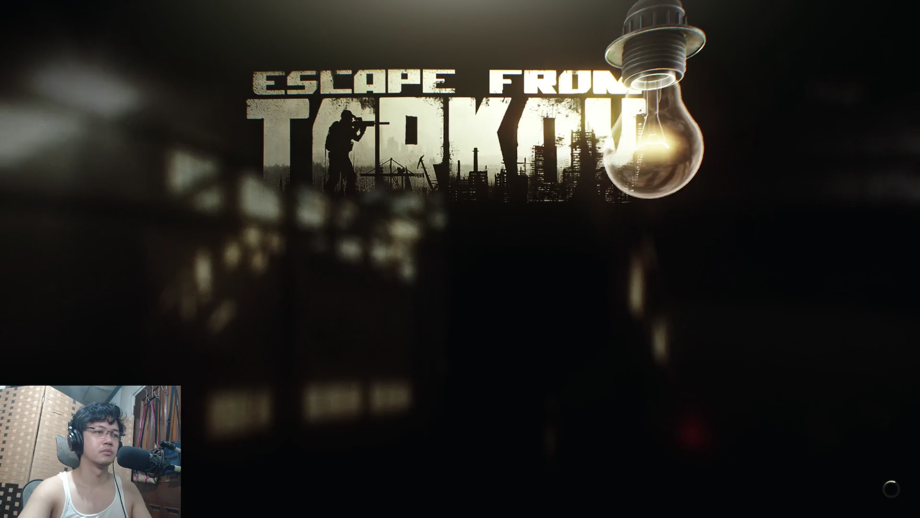
key(super)
key(super+Tab)
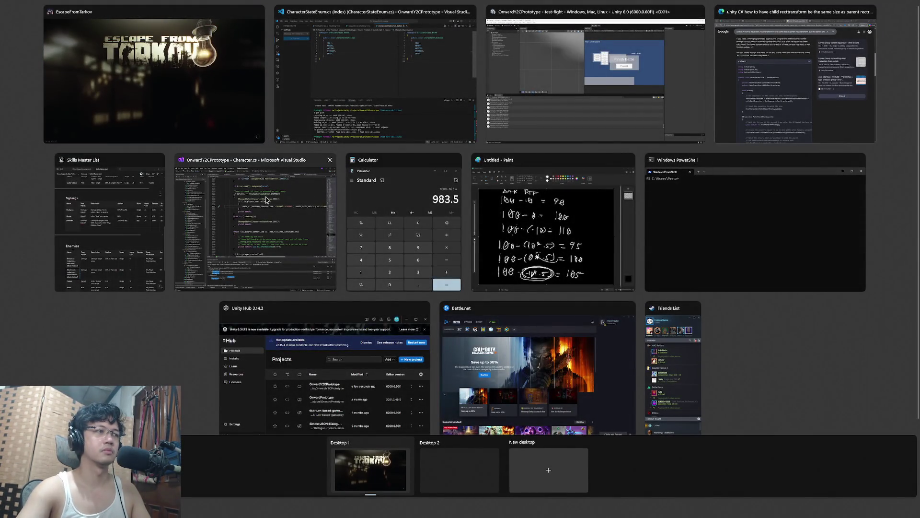
- Bring the Skills Master List forward and select cells in the skills table
click(146, 206)
key(super)
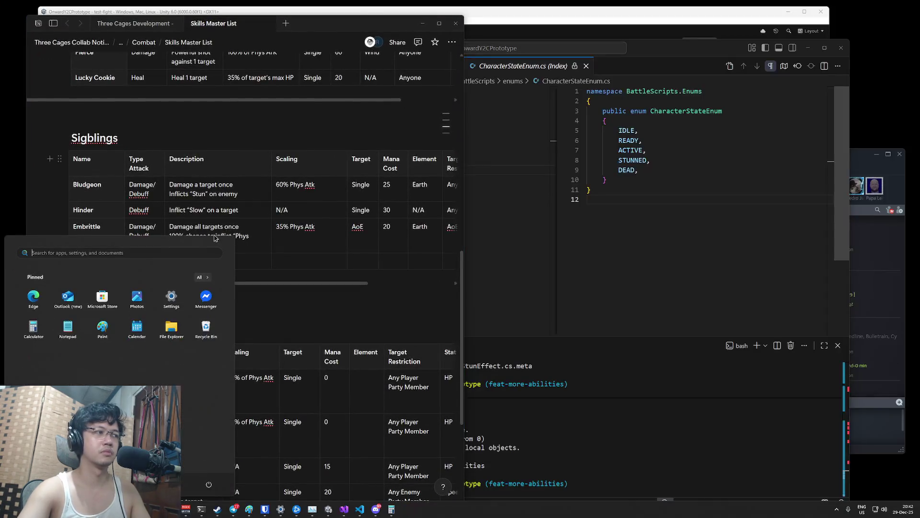
key(super)
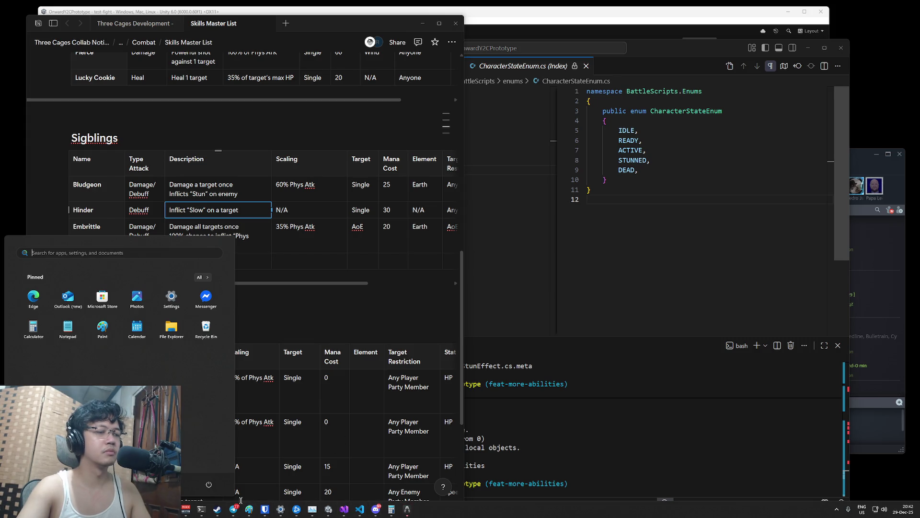
click(215, 476)
click(363, 235)
- Switch to Visual Studio and place the cursor at the end of line 535 in Character.cs
key(super)
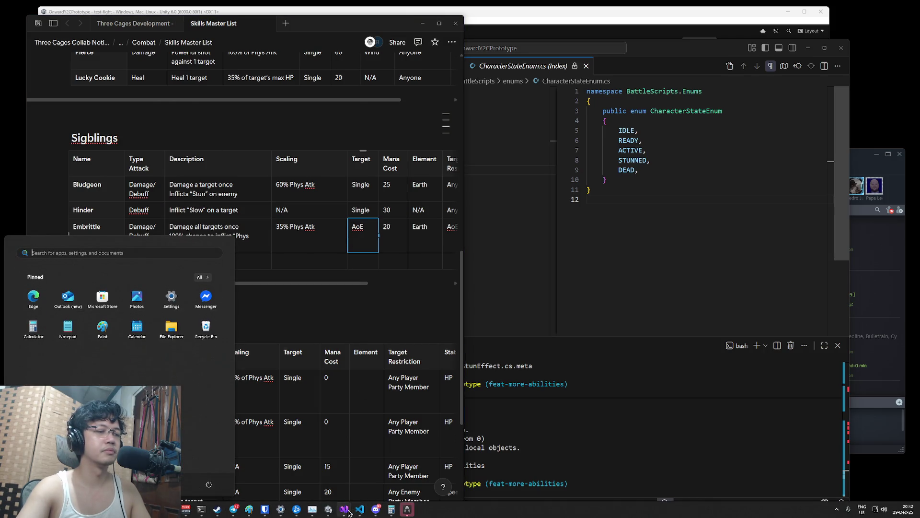
click(344, 509)
click(524, 214)
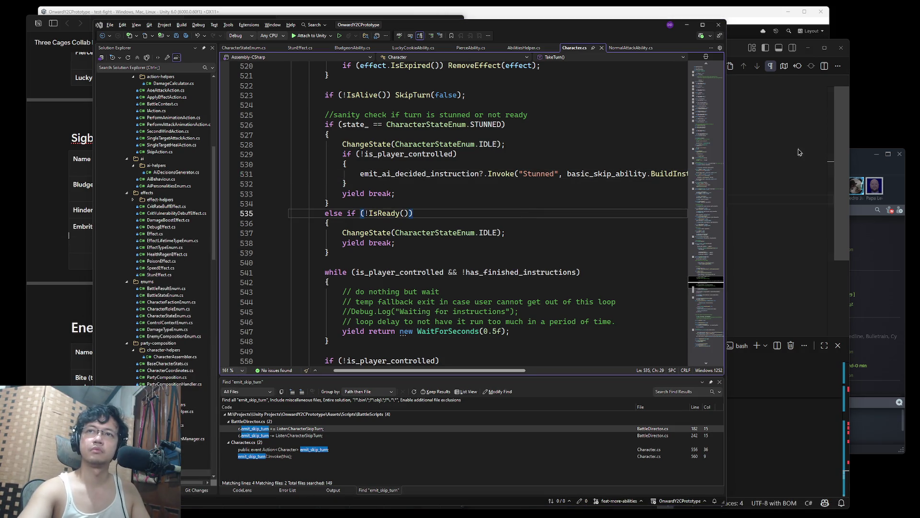
- Try Code Search (Ctrl+T) and file search (Ctrl+Shift+T), dismissing both
click(490, 192)
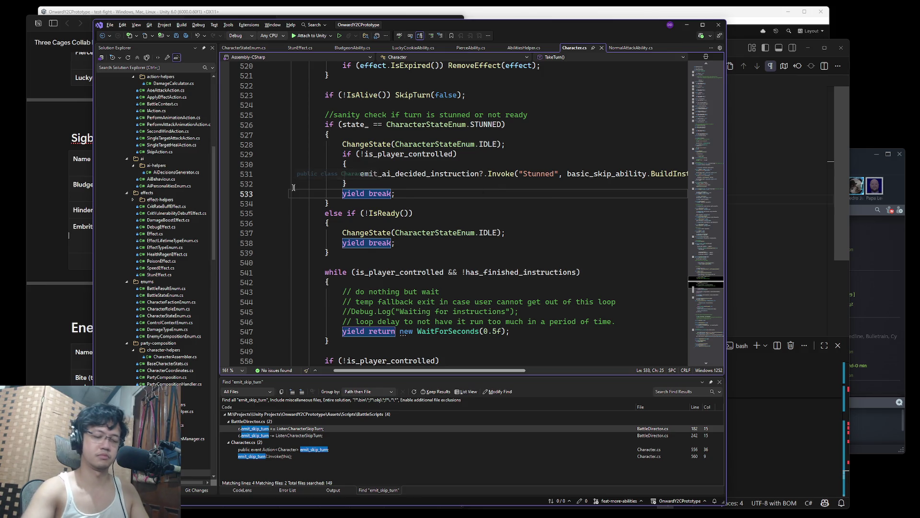
key(ctrl+t)
key(Escape)
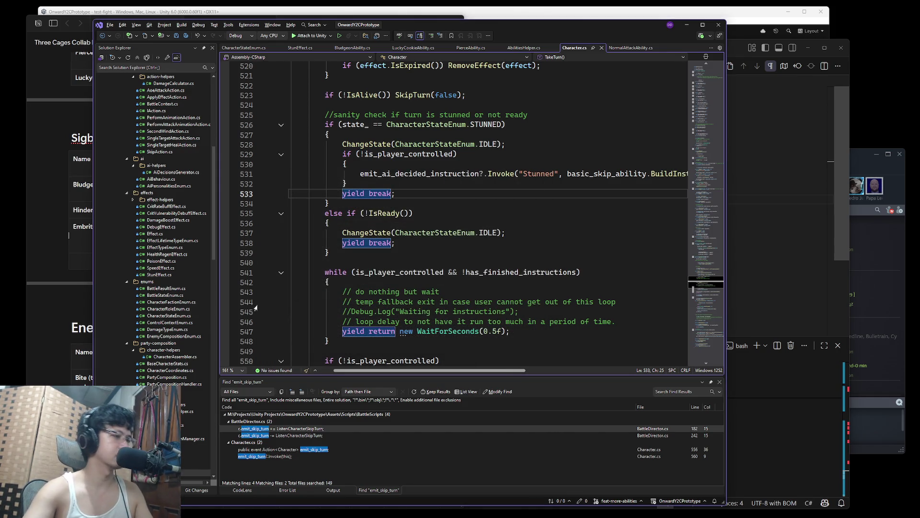
click(412, 213)
key(ctrl+shift+t)
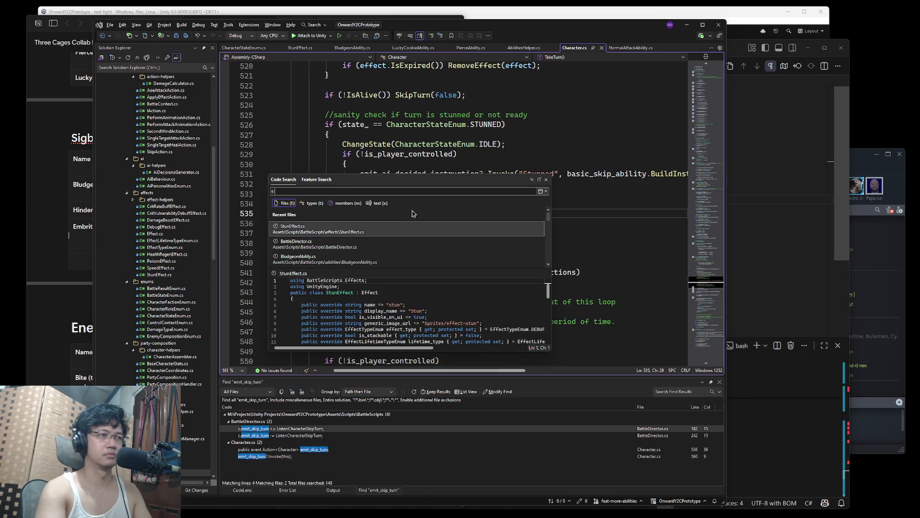
key(Escape)
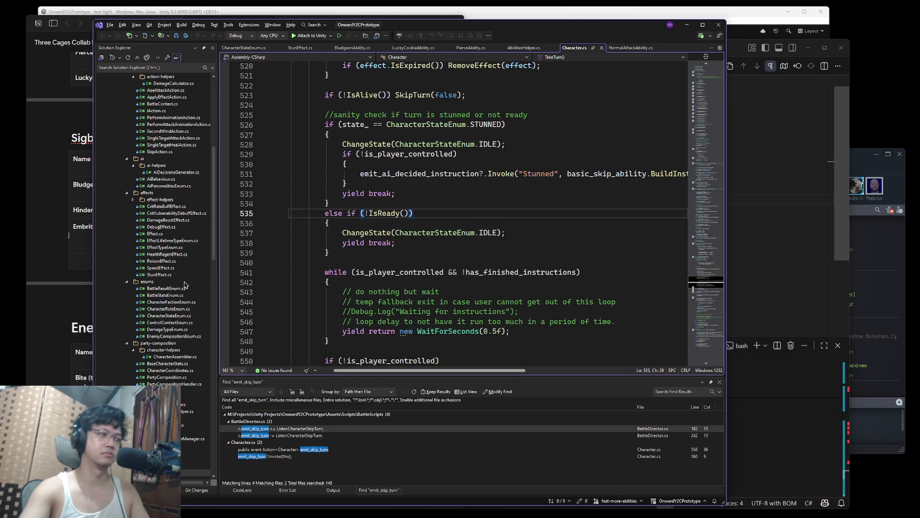
- Preview BattleResultEnum, PoisonAbility and RegenAbility, then duplicate RegenAbility.cs as 'RegenAbility - Copy.cs'
click(174, 290)
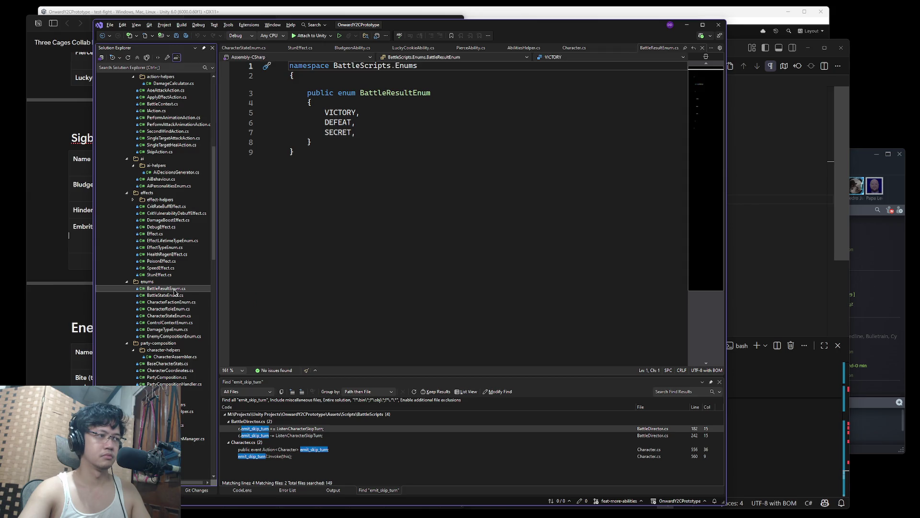
scroll(166, 195, up, 6)
scroll(166, 195, up, 5)
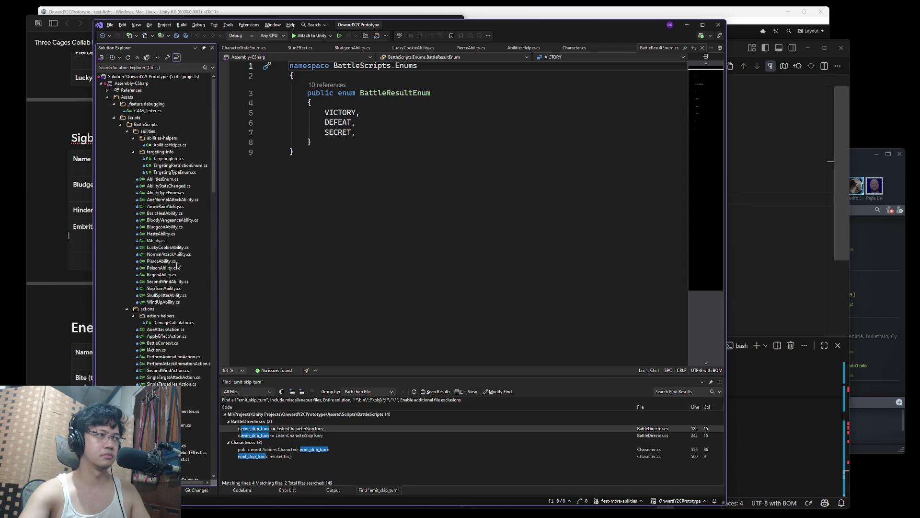
click(201, 268)
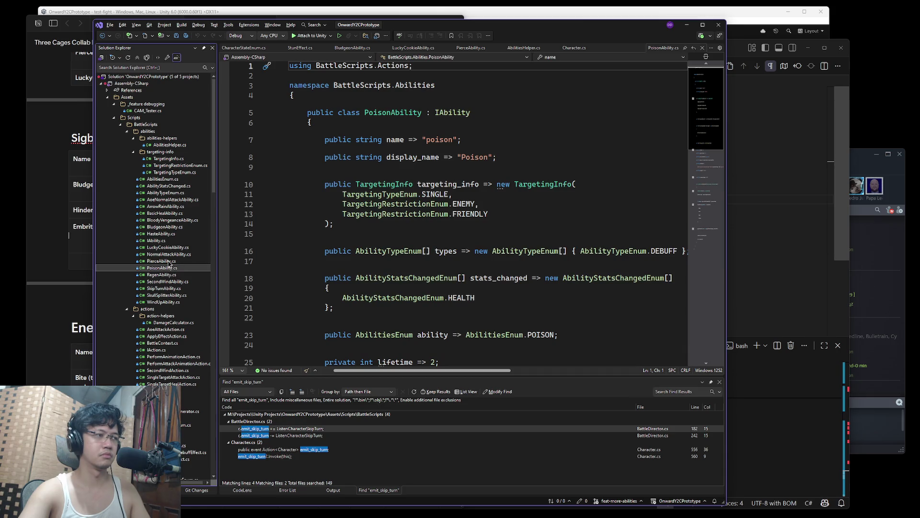
click(170, 275)
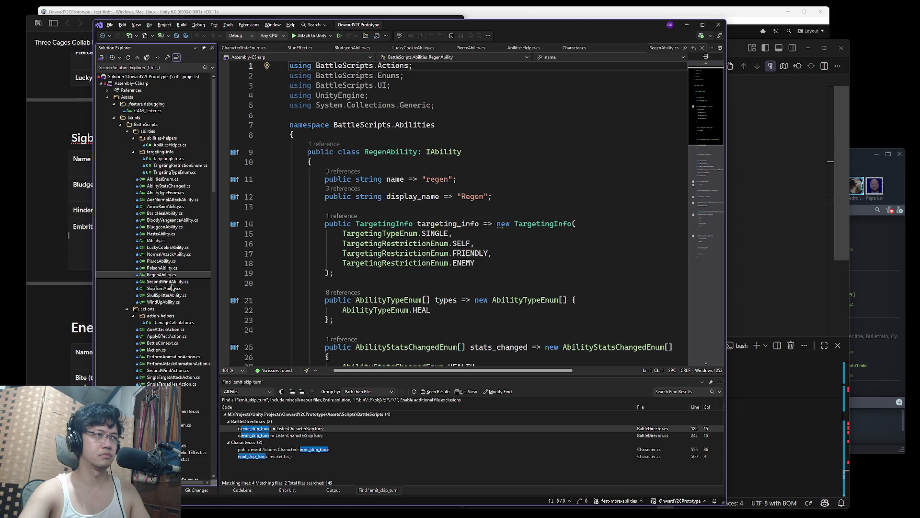
key(ctrl+c)
key(ctrl+v)
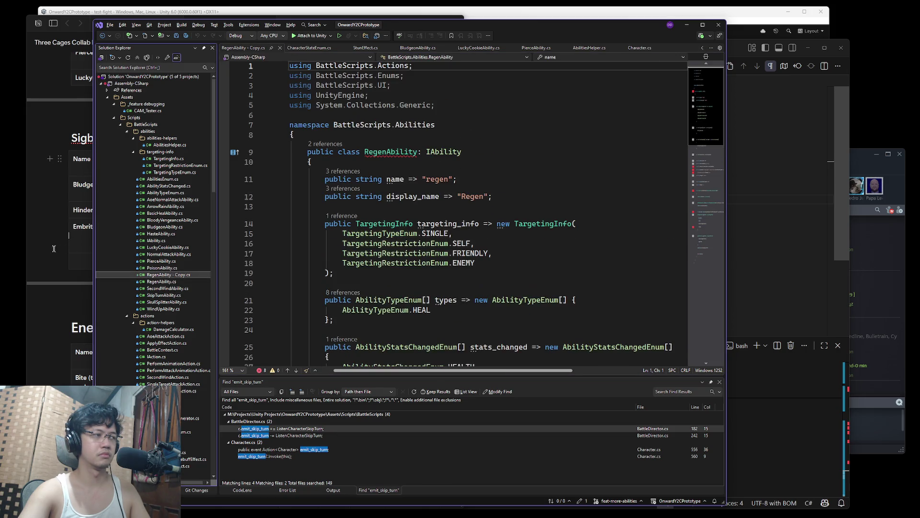
- Permanently delete the leftover 'RegenAbility - Copy' file
click(162, 268)
click(168, 275)
key(Delete)
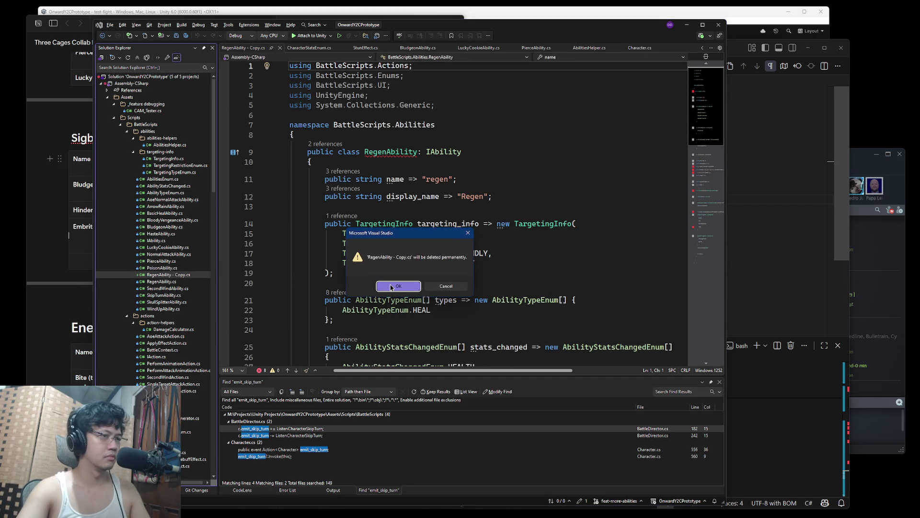
click(398, 286)
- Duplicate HasteAbility.cs and rename the copy to HinderAbility.cs
click(162, 268)
click(156, 241)
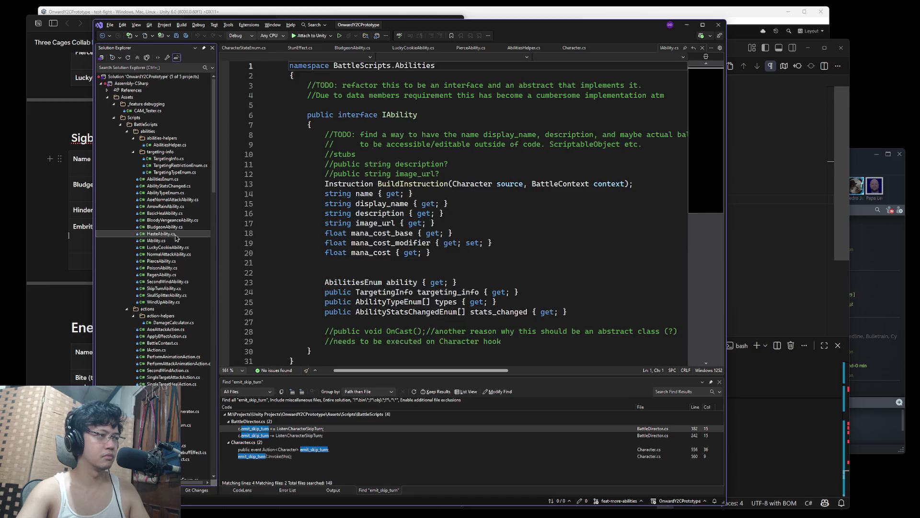
click(163, 233)
key(ctrl+c)
key(ctrl+v)
key(F2)
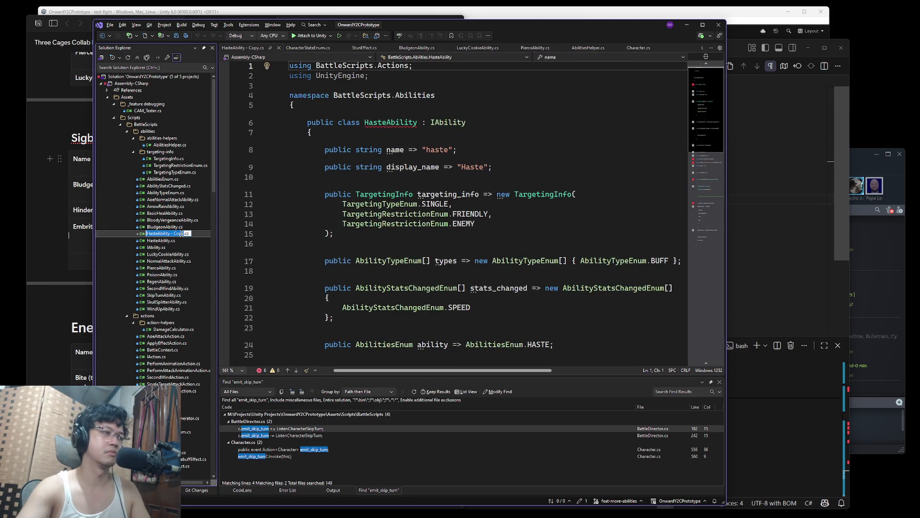
text(SlowAbility)
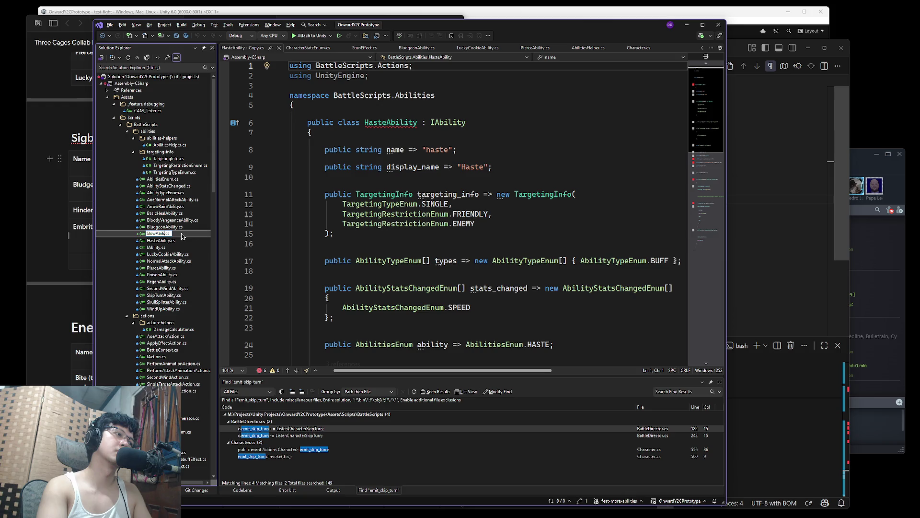
key(BackSpace)
key(BackSpace)
key(BackSpace)
text(Hinder)
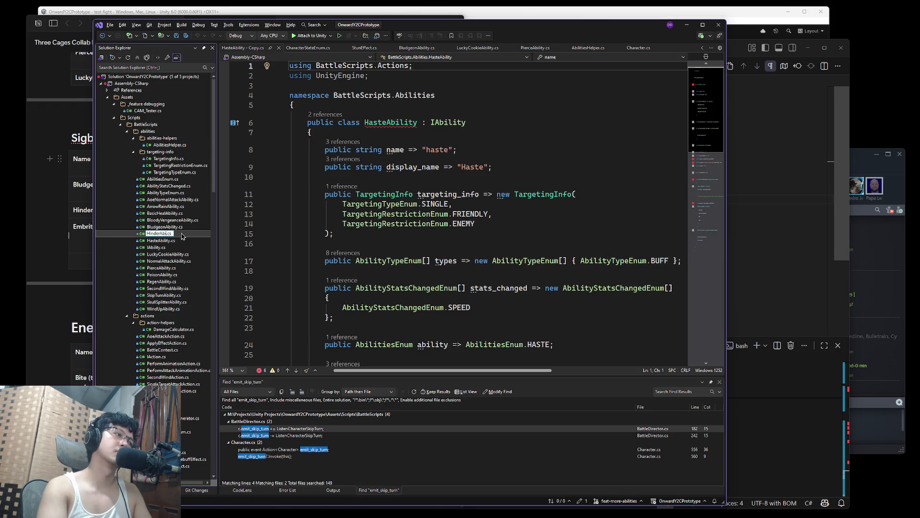
key(Return)
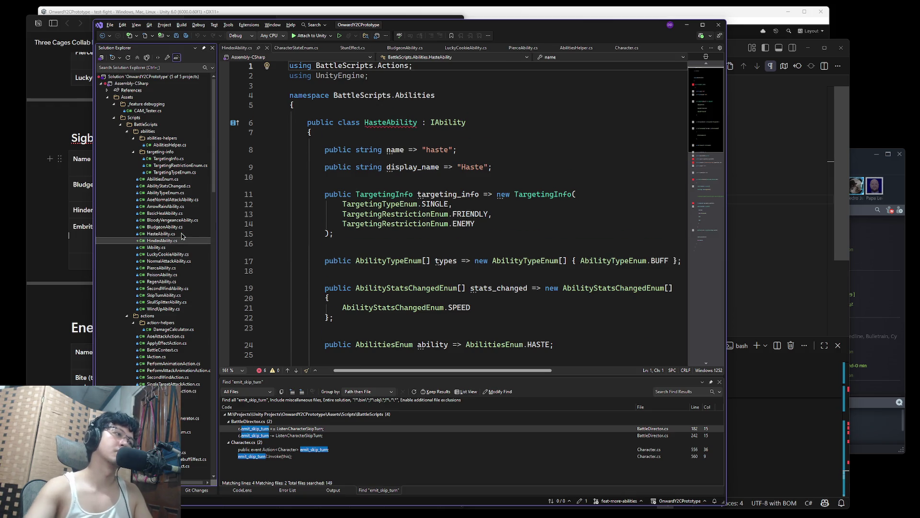
- Change the name string to 'hinder' and clear the old Haste display name
click(440, 150)
double_click(440, 149)
text(hinder)
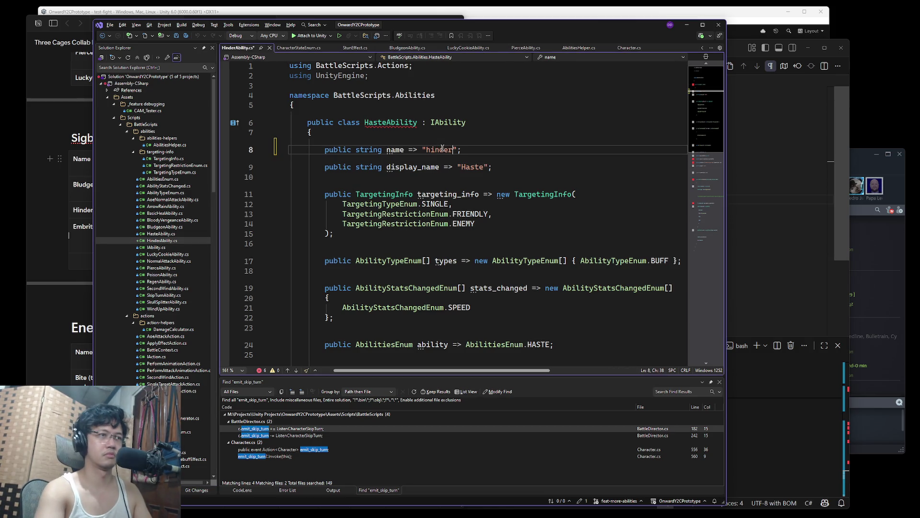
double_click(472, 167)
key(BackSpace)
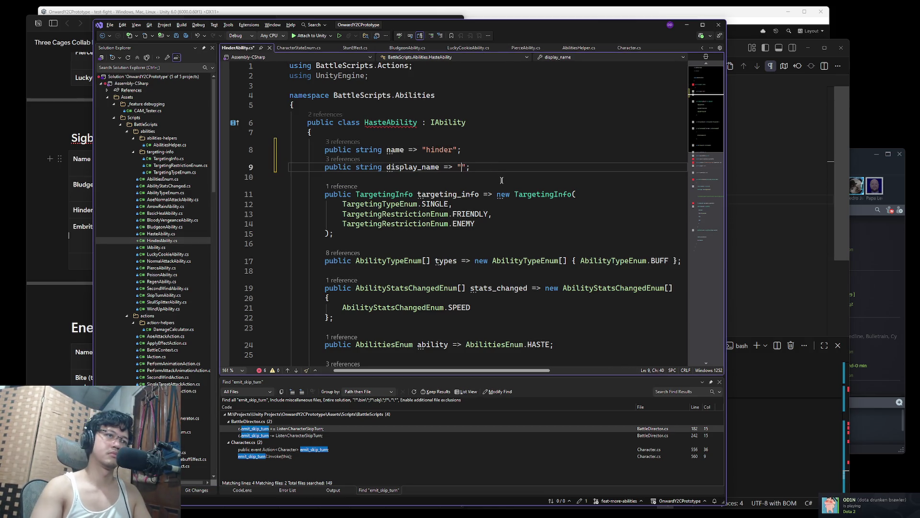
text(Hinder)
- Check the Hinder entry in the skills master list, then return to HinderAbility.cs
click(95, 199)
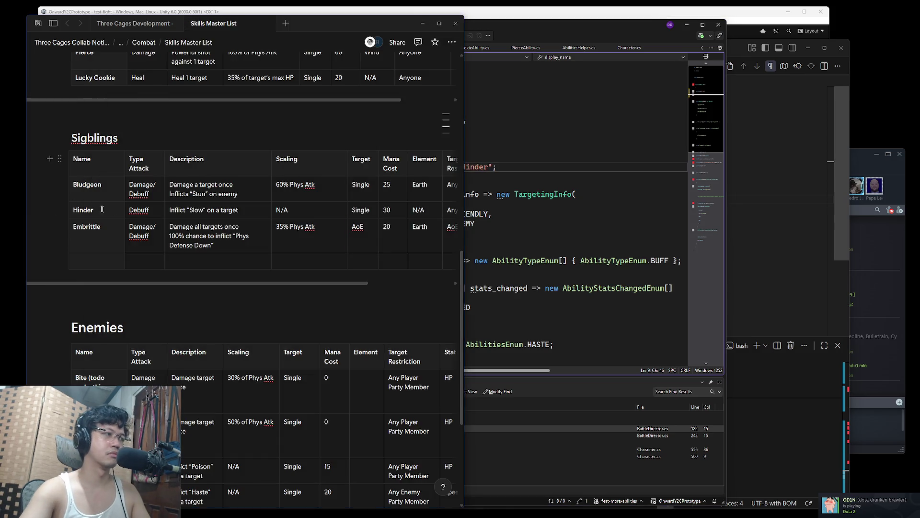
click(622, 187)
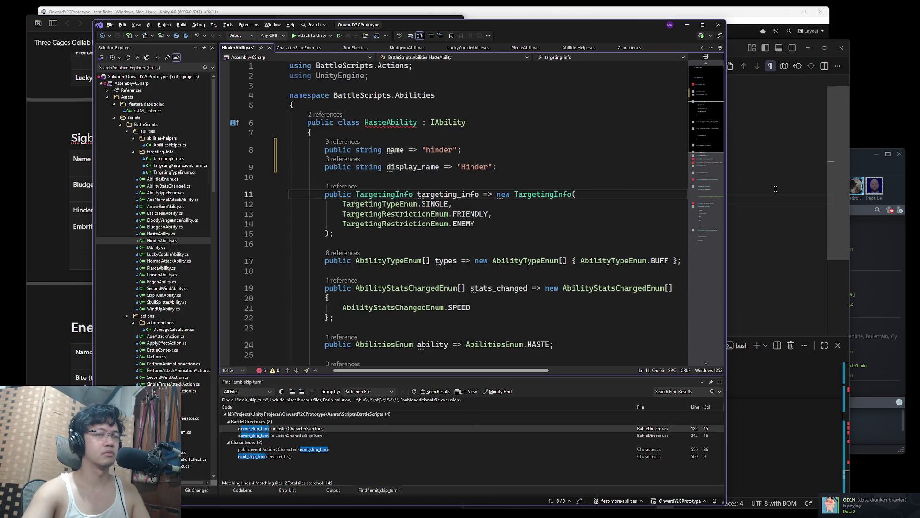
key(alt+Tab)
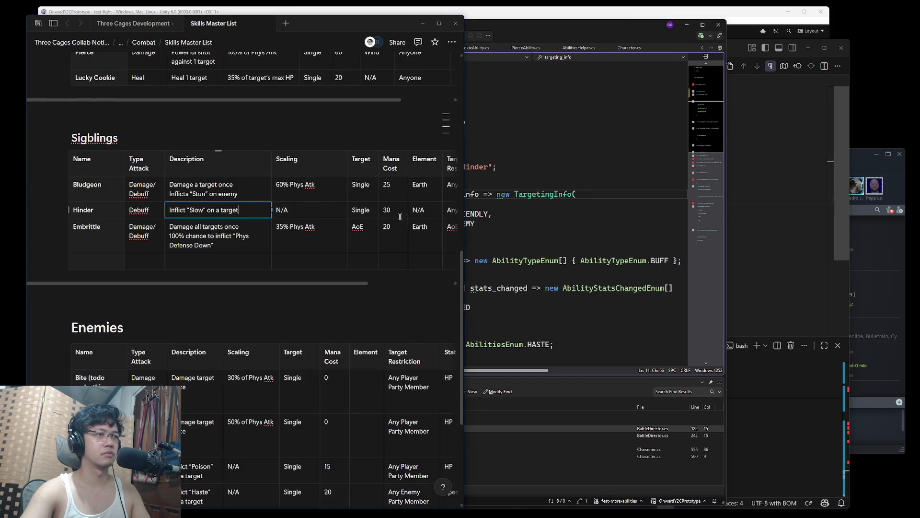
key(alt+Tab)
key(alt+Tab)
key(alt+Tab)
key(alt+Tab)
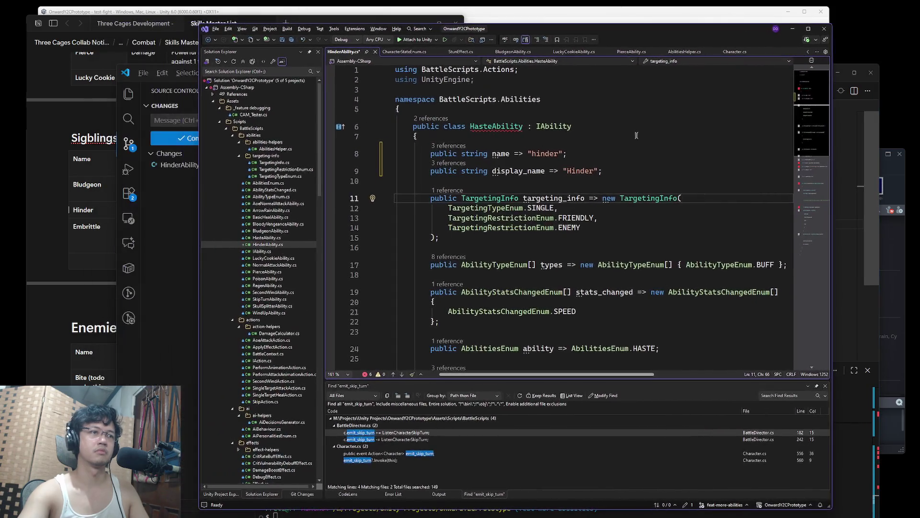
click(638, 212)
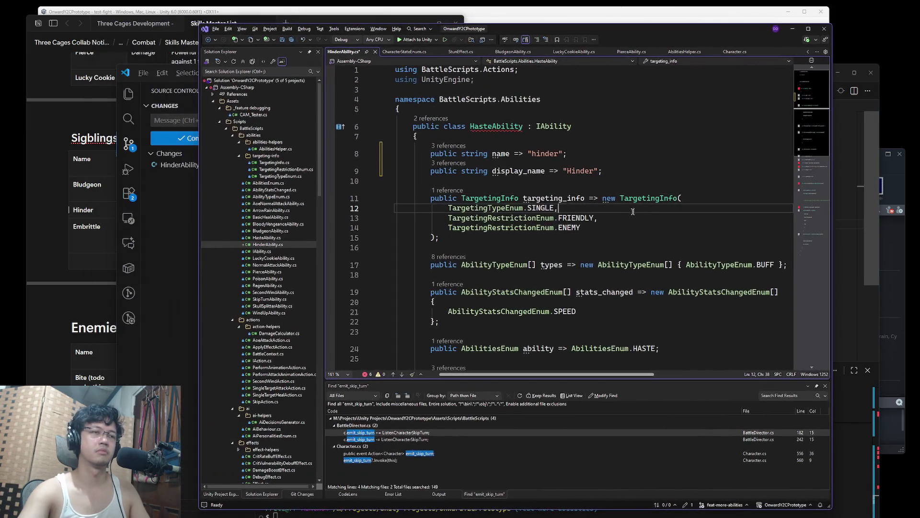
- Rewrite the line 29 description to start 'Inflict a slow (' and end 'on the target.'
scroll(587, 176, down, 5)
click(570, 251)
shift+click(705, 251)
text(Ub)
key(BackSpace)
key(BackSpace)
text(nflict )
text(a slow )
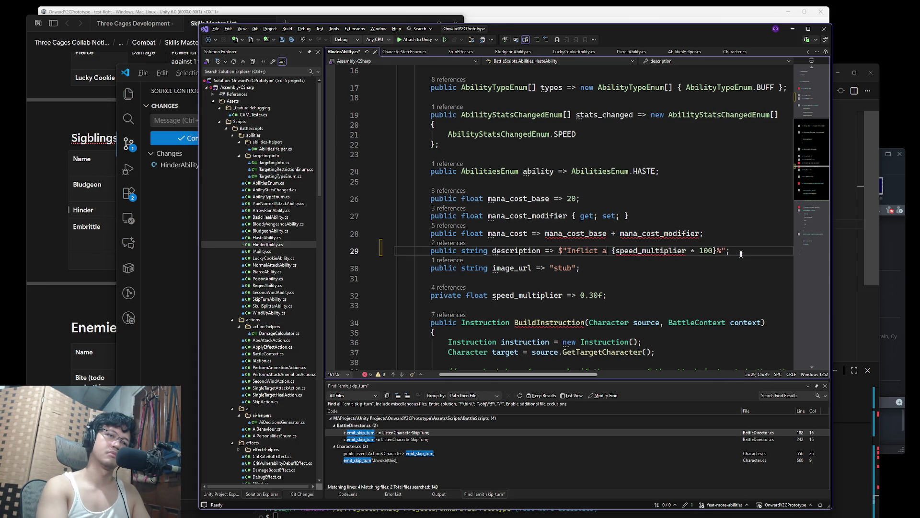
text(()
key(End)
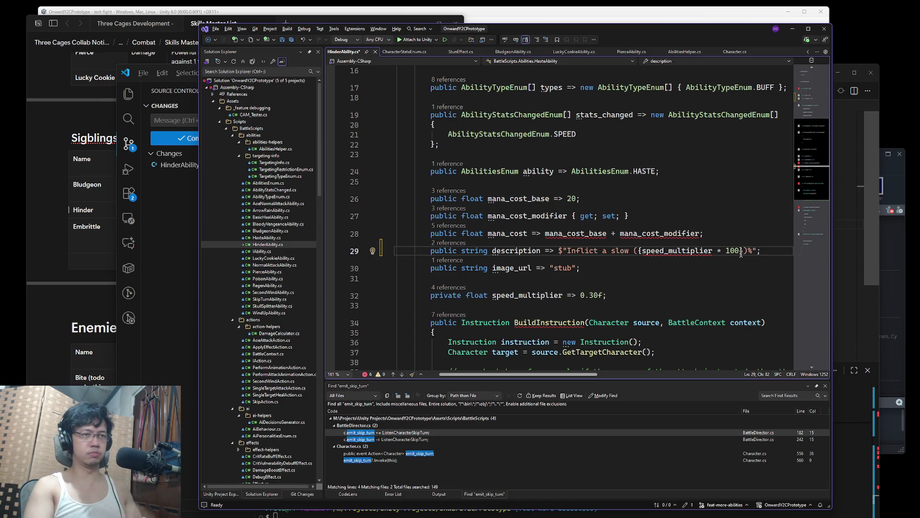
text(n teh )
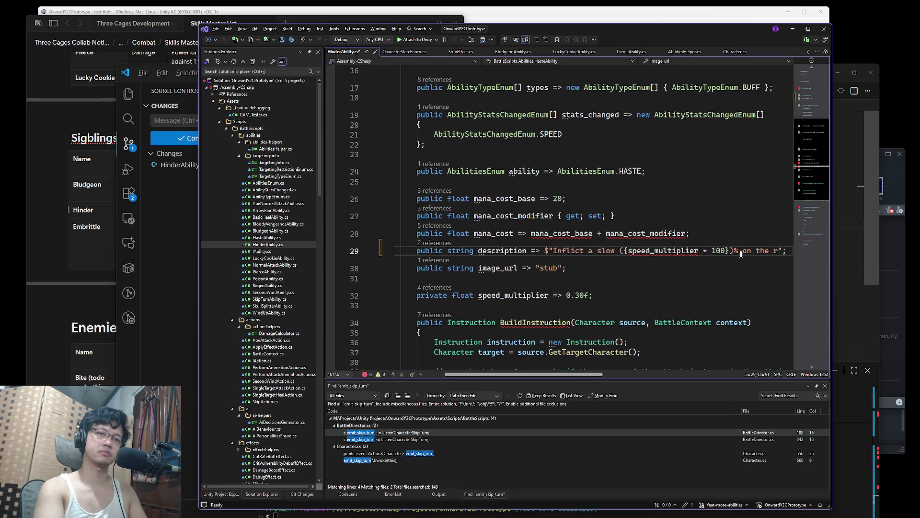
text(arget.)
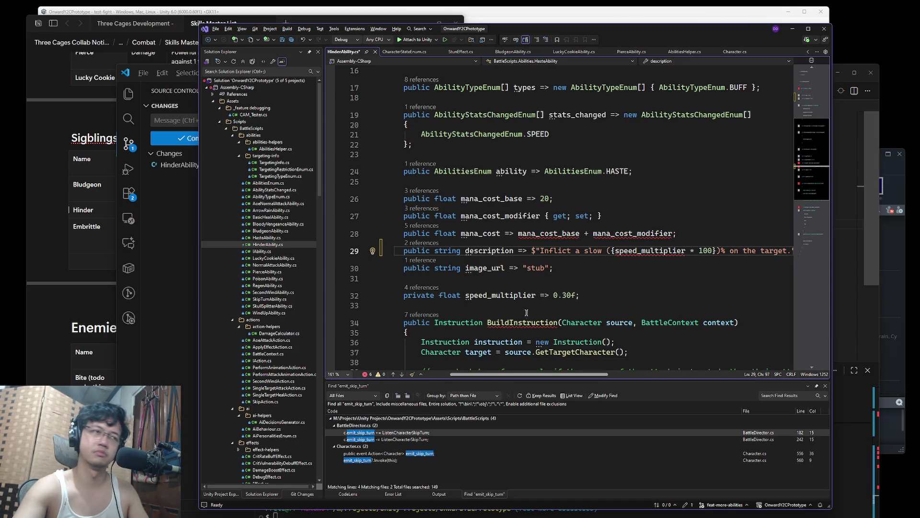
- Select mana_cost_base, then launch the Battle.net app from the system search
double_click(545, 233)
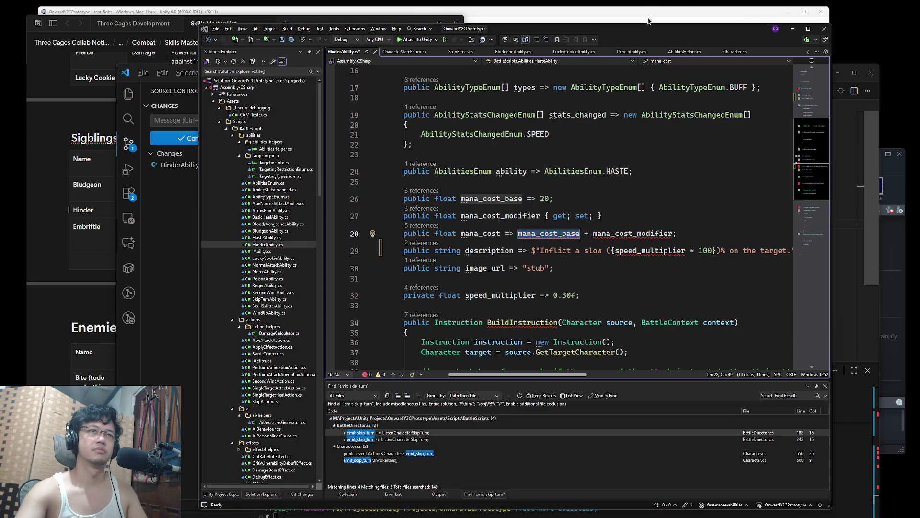
key(super)
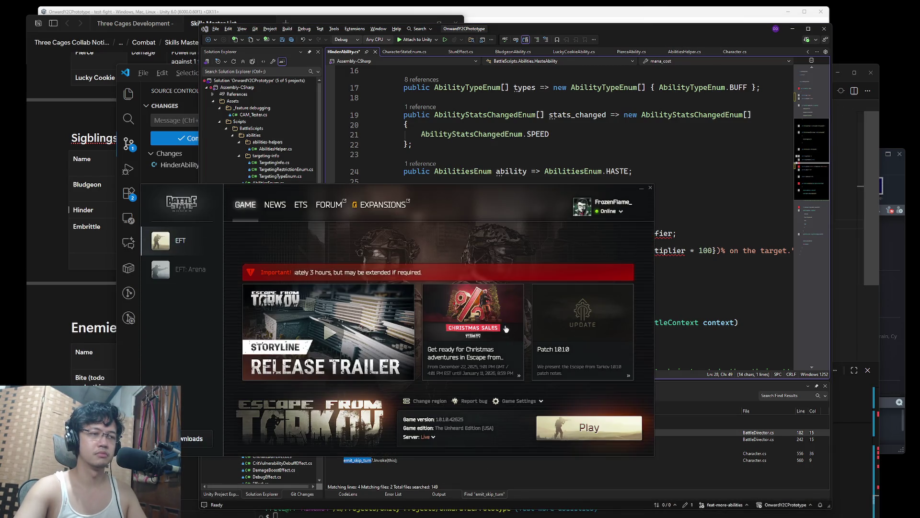
key(super)
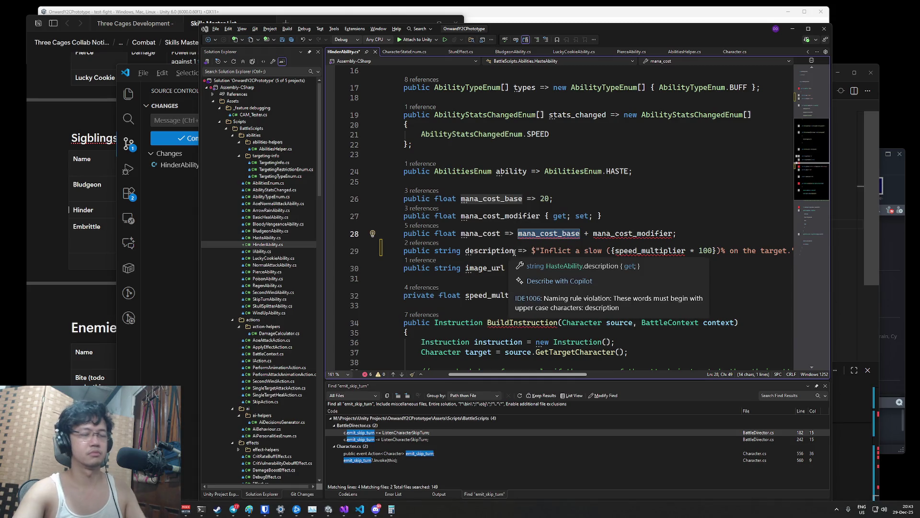
text(battlestate)
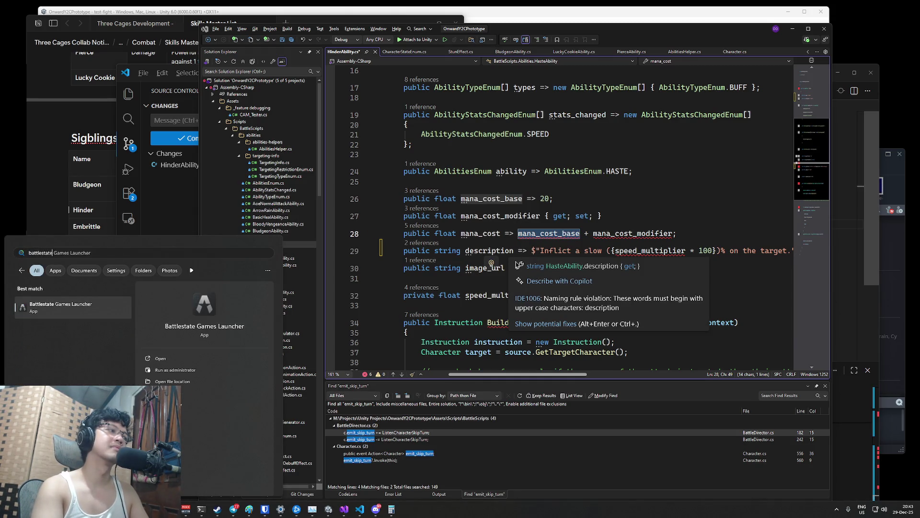
key(Return)
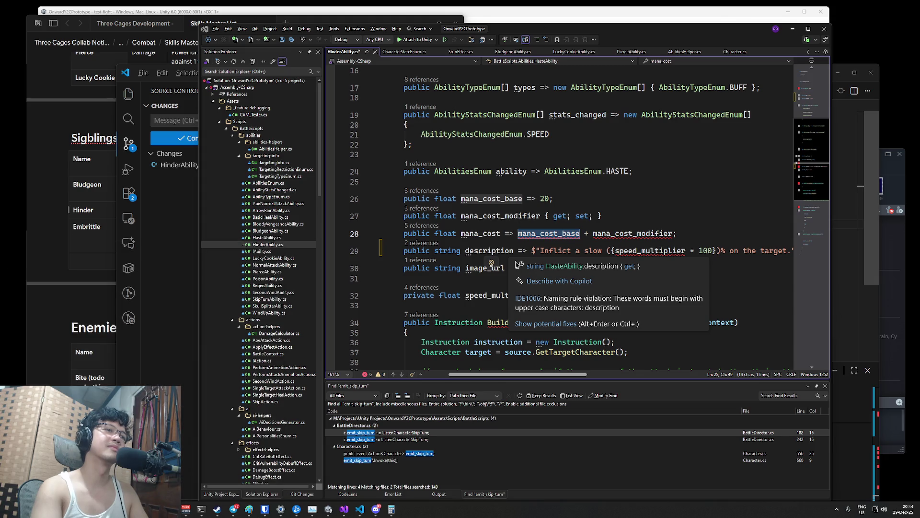
- Select every occurrence of speed_multiplier in the file
double_click(650, 251)
key(shift+alt+semicolon)
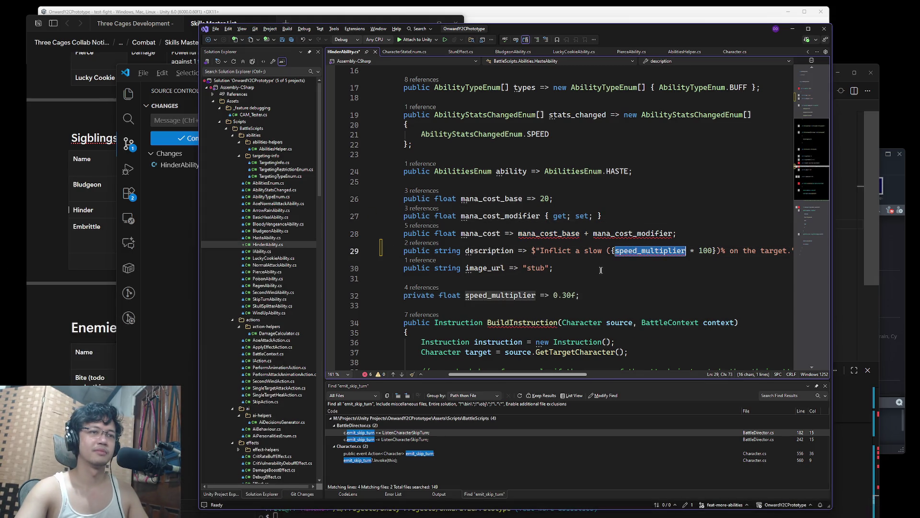
scroll(600, 270, down, 4)
scroll(614, 278, up, 2)
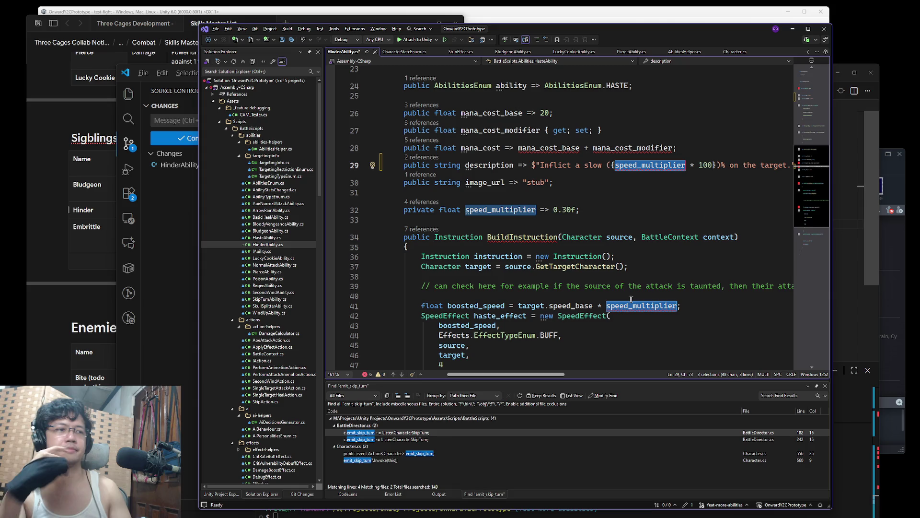
- Rename the class on line 6 from HasteAbility to HinderAbility
click(659, 167)
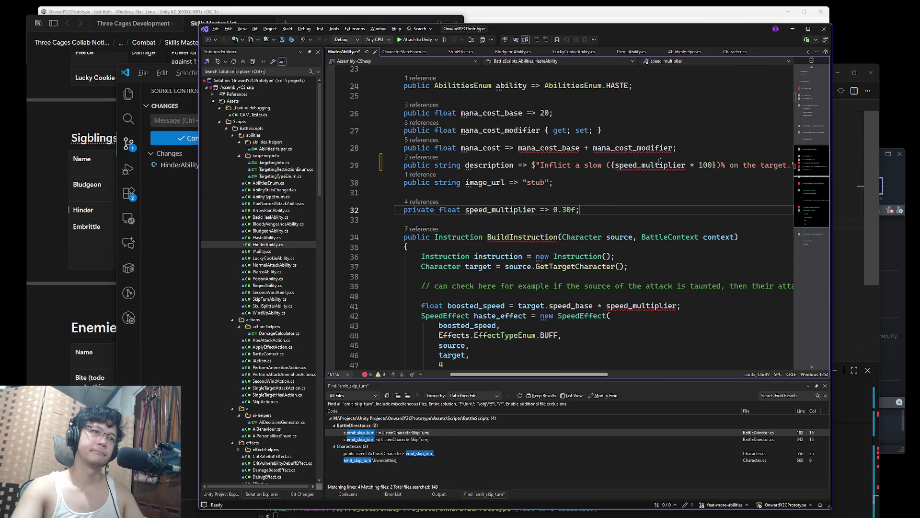
scroll(557, 170, up, 7)
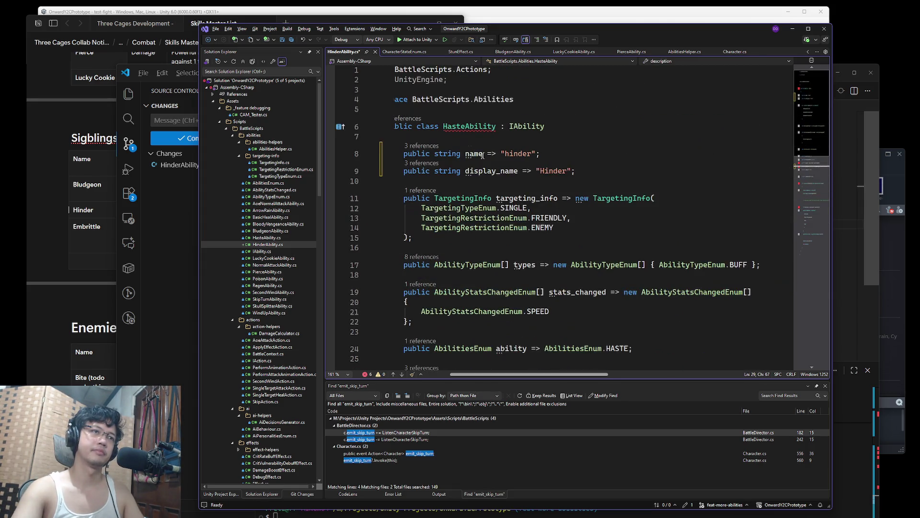
double_click(469, 127)
text(HinderAbility)
click(613, 151)
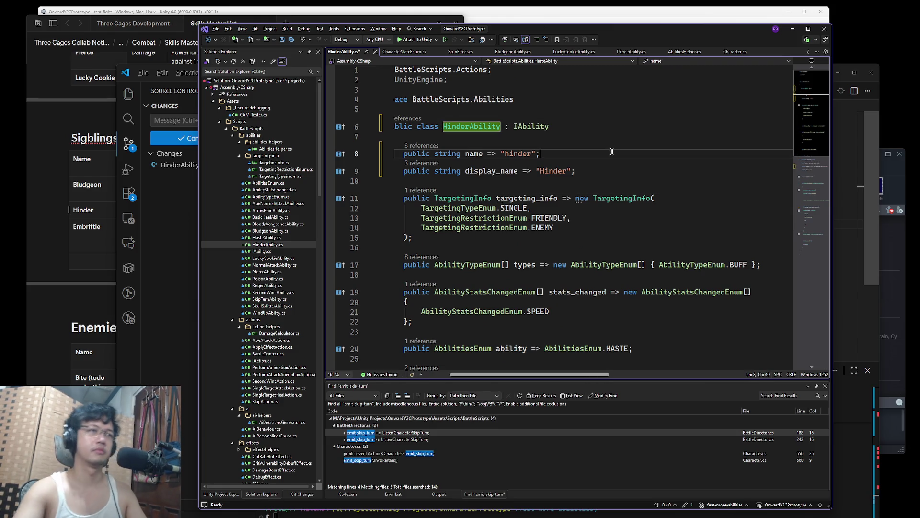
- Change the ability value HASTE to HINDER and the ability type BUFF to DEBUFF
scroll(648, 246, down, 3)
double_click(619, 259)
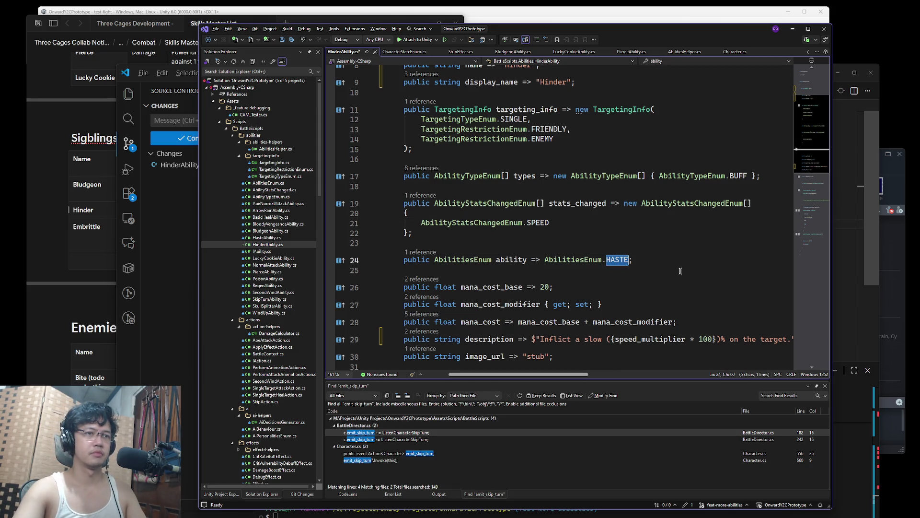
text(HINDER)
double_click(740, 175)
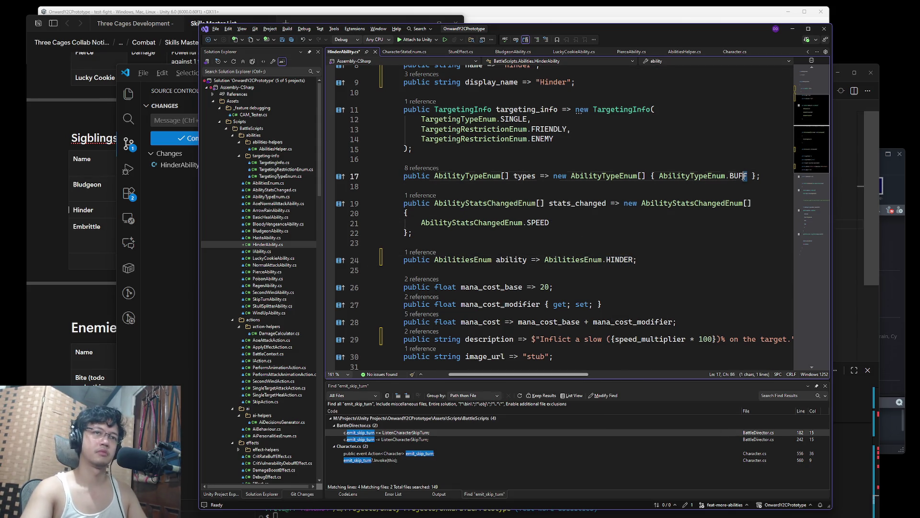
text(DEBU)
key(Tab)
click(550, 175)
- Compare the SPEED stat entry against the Hinder row in the skills list
click(561, 224)
click(706, 244)
click(664, 276)
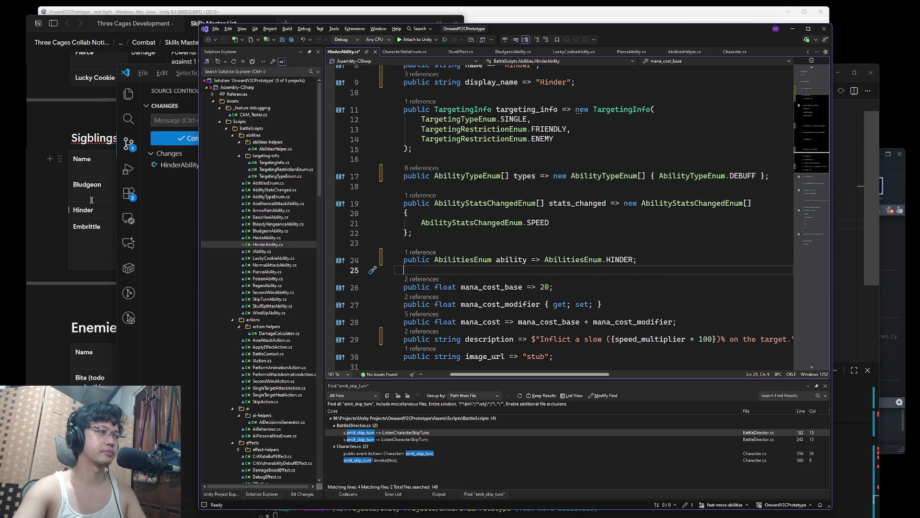
click(90, 209)
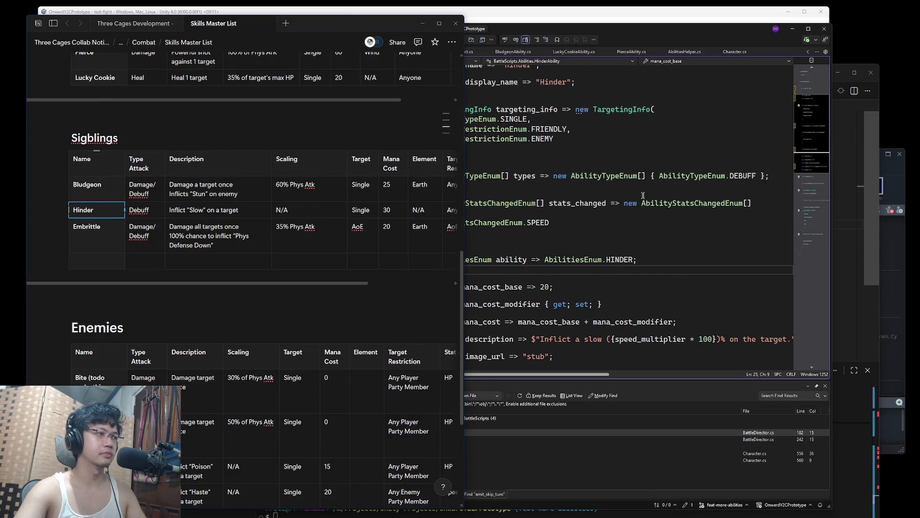
- Review Hinder's description in the skills list against the SPEED stats-changed entry
double_click(685, 176)
drag(170, 209, 363, 211)
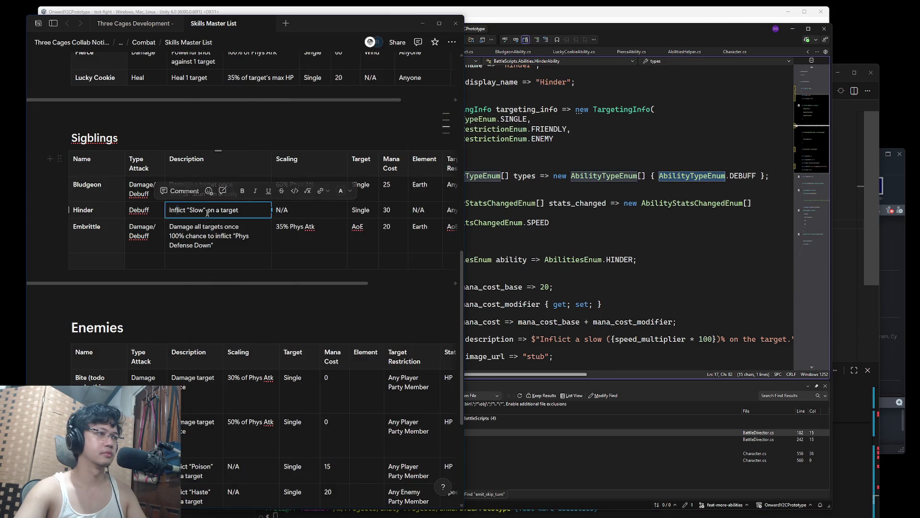
click(465, 215)
double_click(537, 223)
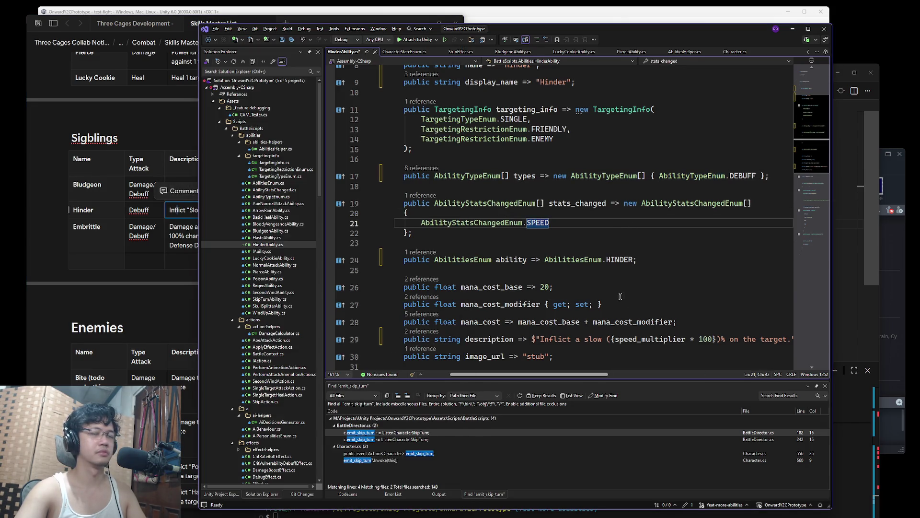
- Make Hinder's mana_cost_base the float 30f
click(548, 286)
key(Left)
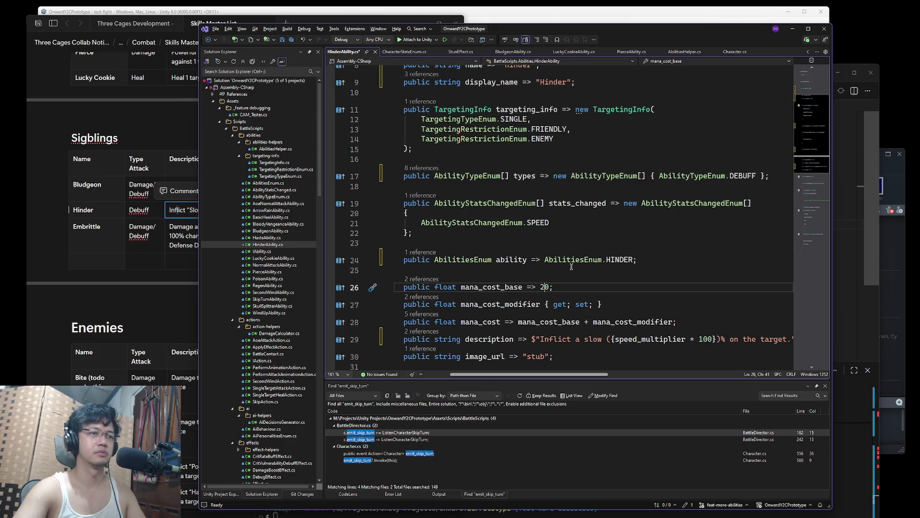
key(Down)
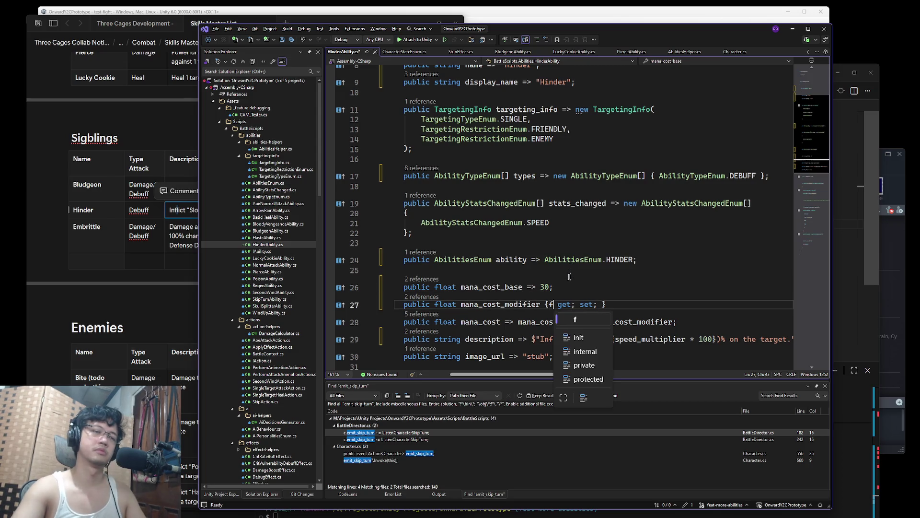
key(Up)
key(Right)
text(f)
scroll(570, 277, up, 3)
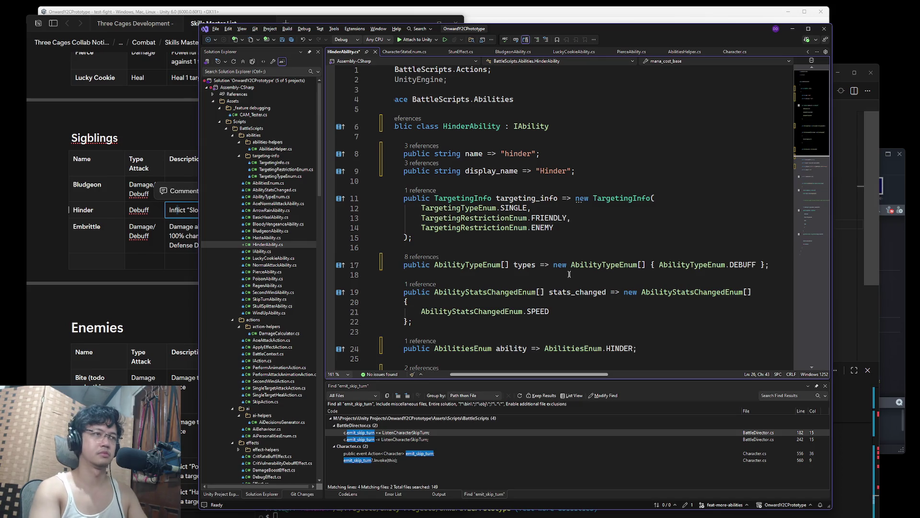
- In HasteAbility.cs, found via Code Search, change the base mana cost to 20f and save
key(ctrl+t)
text(hasteability)
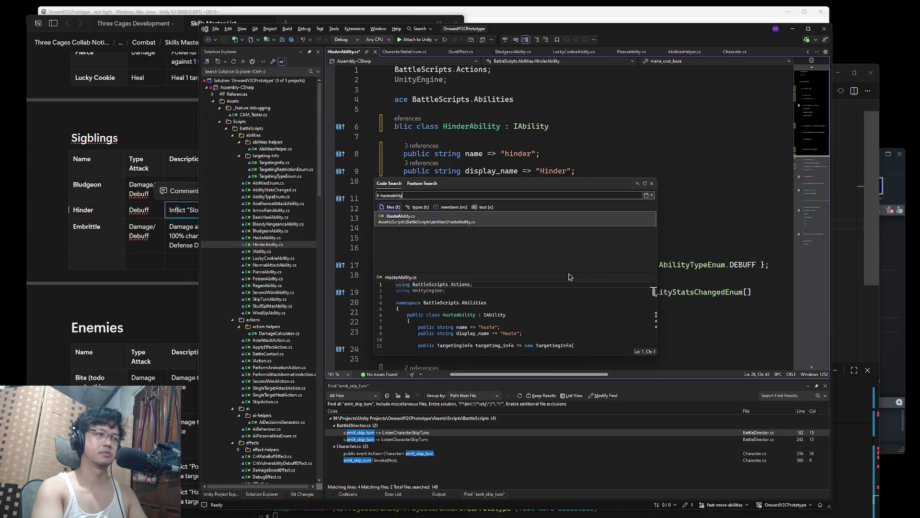
key(Return)
scroll(570, 274, down, 2)
click(579, 316)
text(f)
key(ctrl+s)
scroll(629, 319, down, 5)
scroll(633, 307, up, 3)
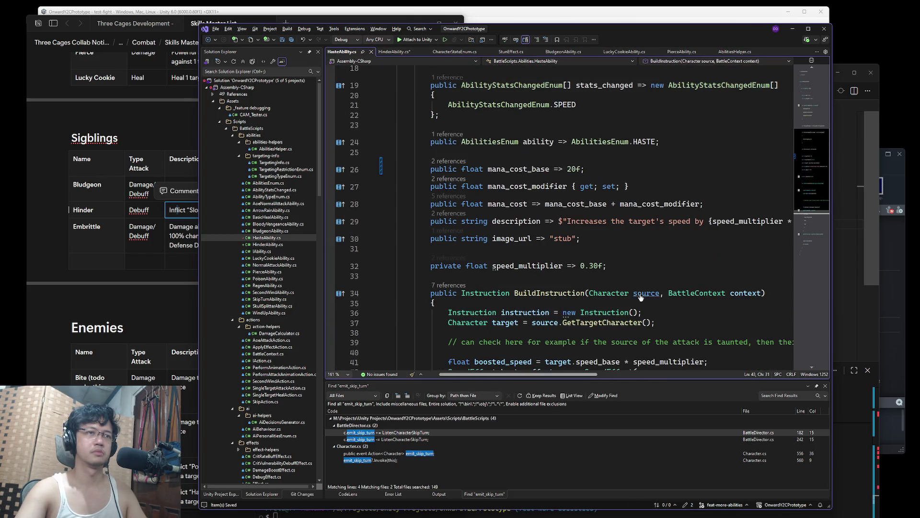
- Return to HinderAbility.cs at Hinder's description line
key(ctrl+Tab)
scroll(592, 278, down, 3)
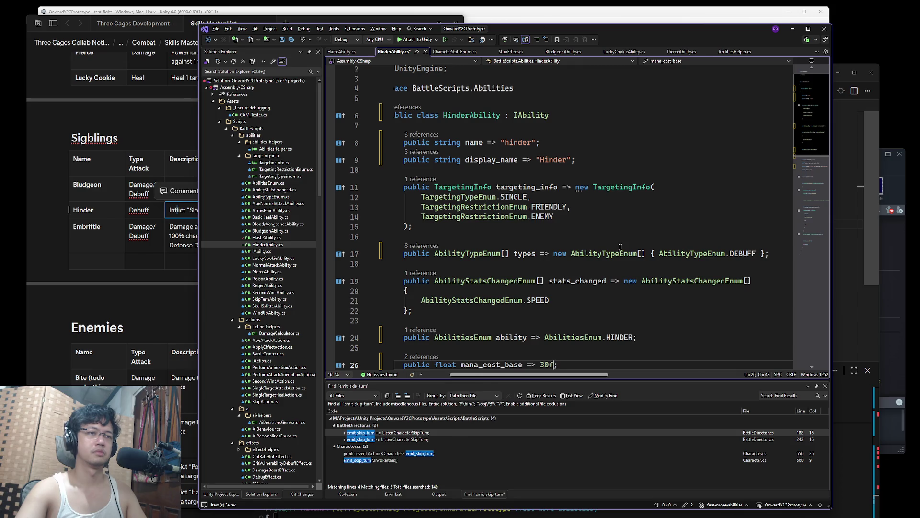
click(707, 300)
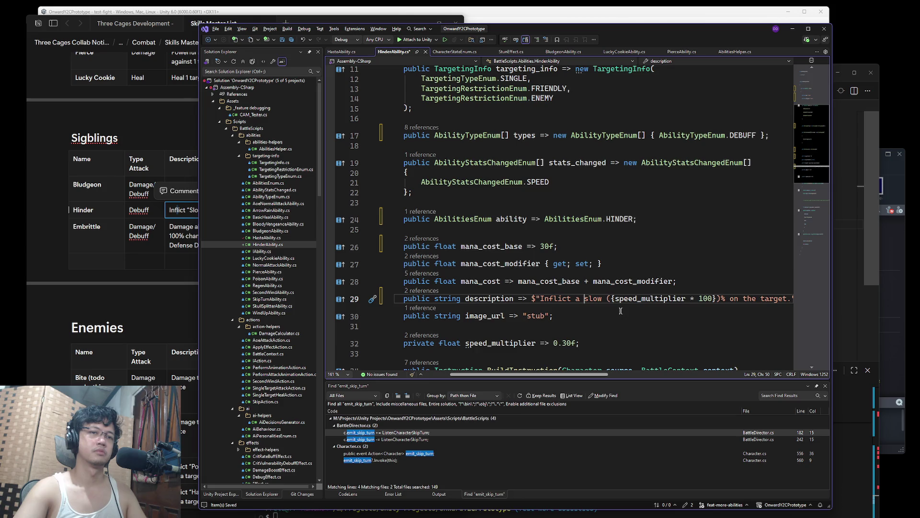
- Move {speed_multiplier * 100} in place of 'slow ()' and add '% slow' after it
key(End)
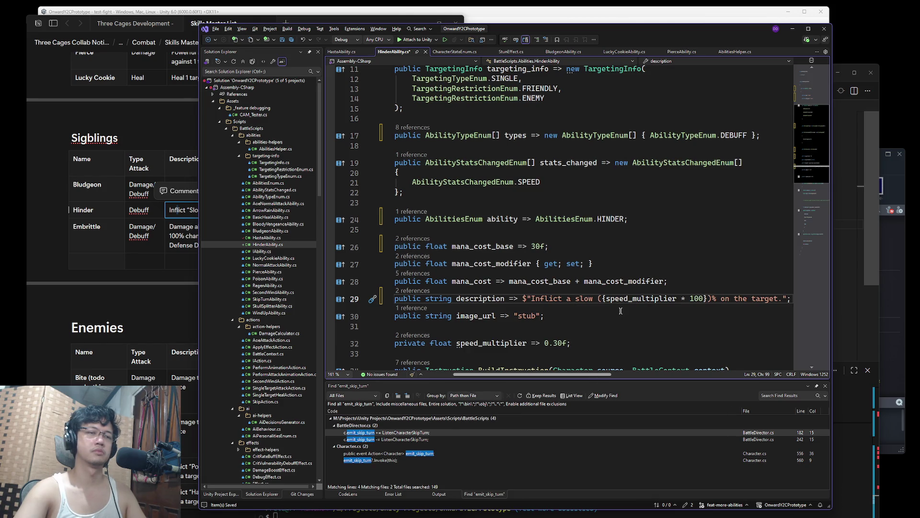
drag(602, 298, 709, 299)
key(ctrl+c)
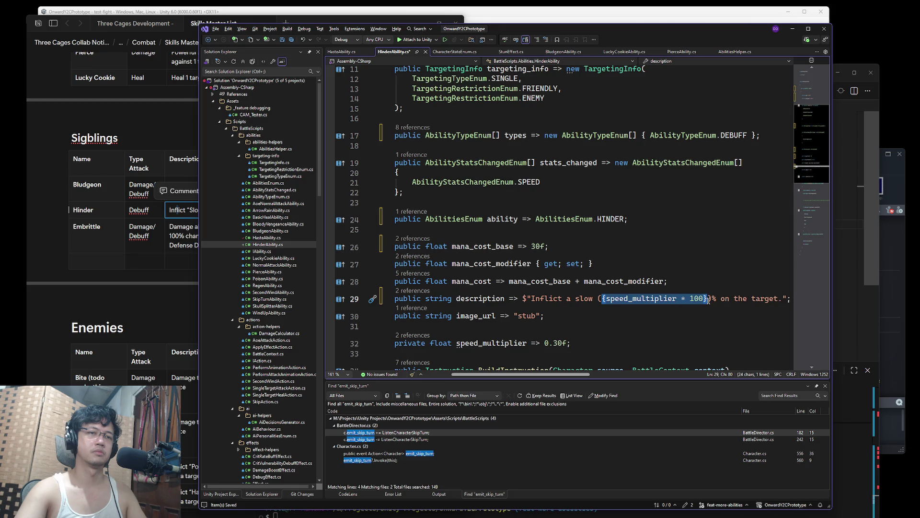
key(BackSpace)
key(BackSpace)
key(BackSpace)
key(BackSpace)
key(Delete)
key(ctrl+v)
text(% slow)
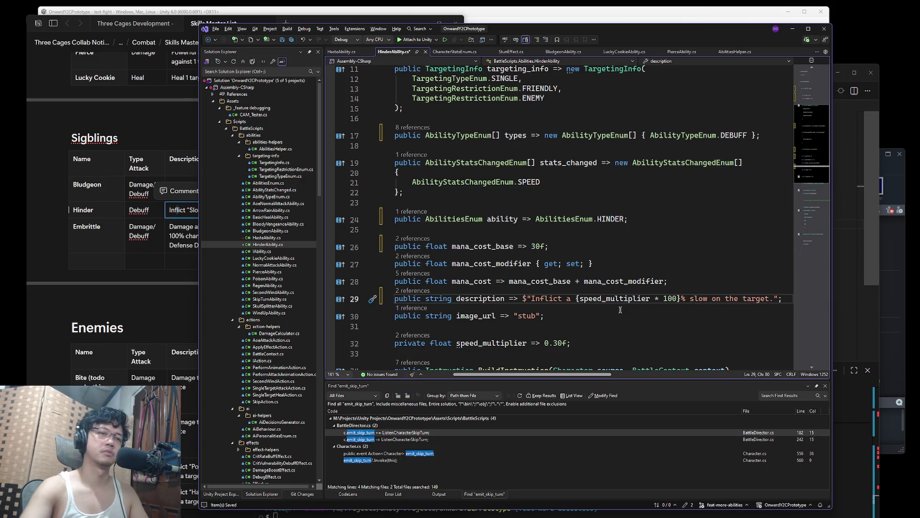
click(728, 317)
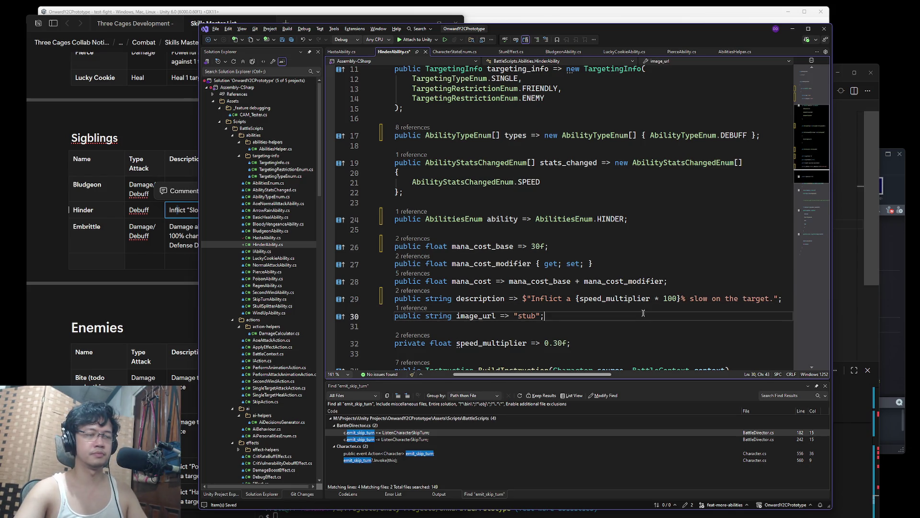
- Inspect the BUFF effect argument in BuildInstruction's effect arguments
scroll(637, 317, down, 6)
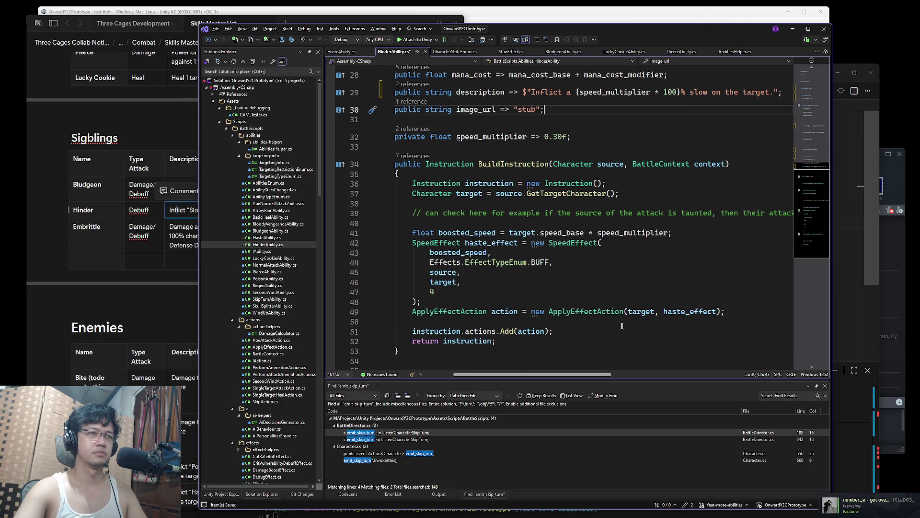
scroll(621, 326, down, 2)
scroll(621, 326, up, 9)
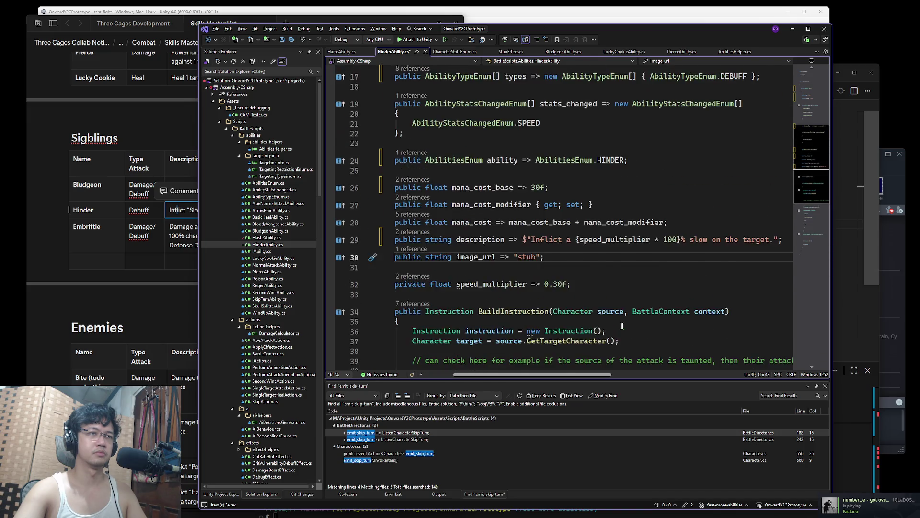
scroll(621, 326, up, 2)
scroll(621, 326, down, 8)
scroll(622, 326, up, 4)
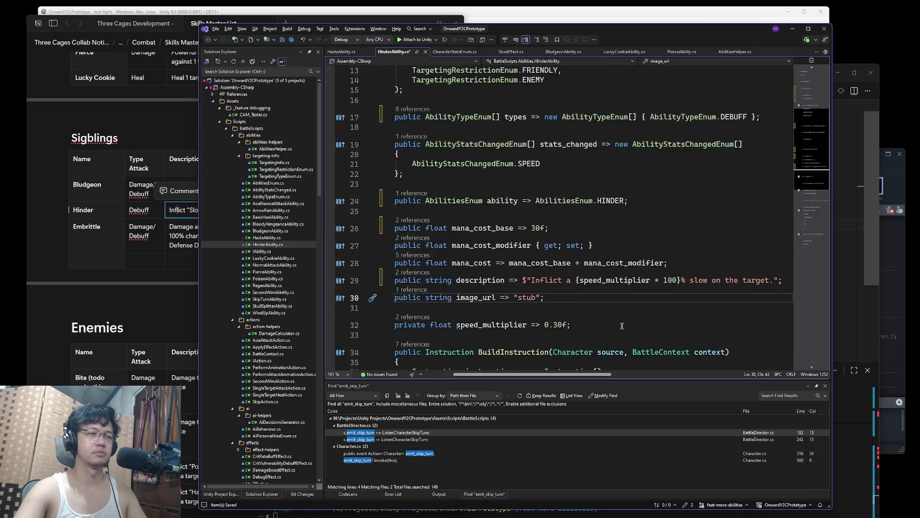
scroll(622, 326, up, 3)
scroll(622, 326, up, 2)
scroll(621, 326, down, 10)
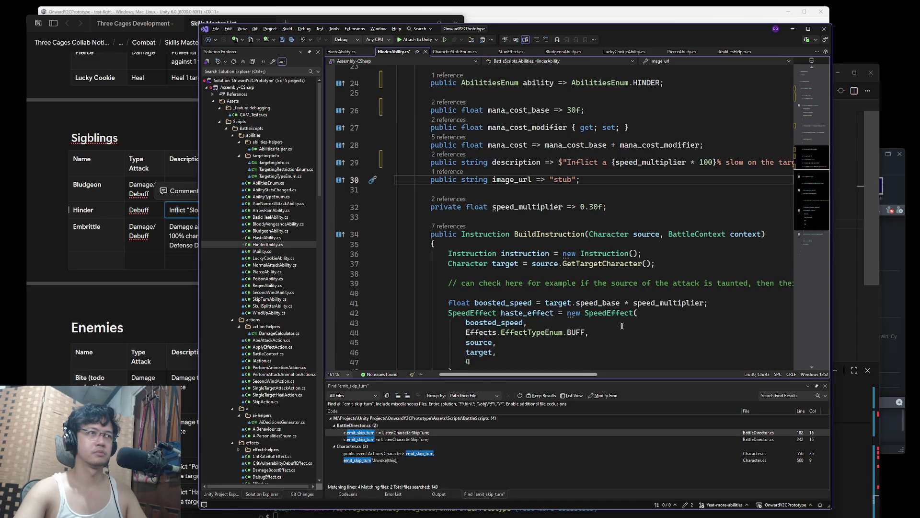
click(628, 243)
click(638, 224)
click(638, 214)
key(shift+Left)
key(Right)
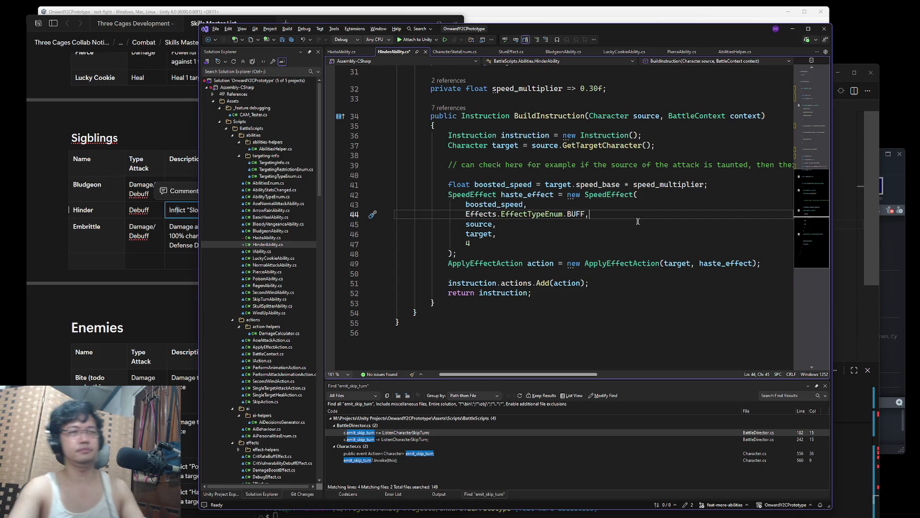
- Delete the empty line 40 and review the SpeedEffect and boosted_speed arguments
click(513, 173)
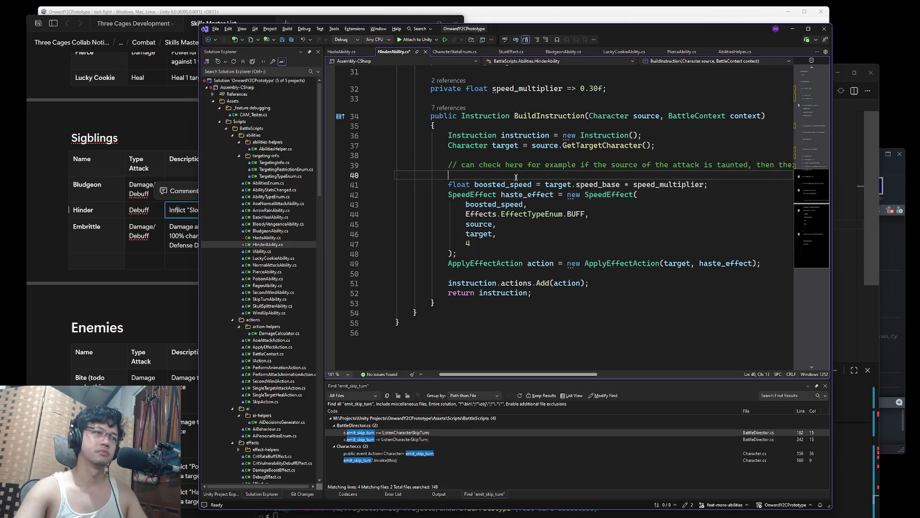
key(Delete)
click(678, 196)
click(681, 182)
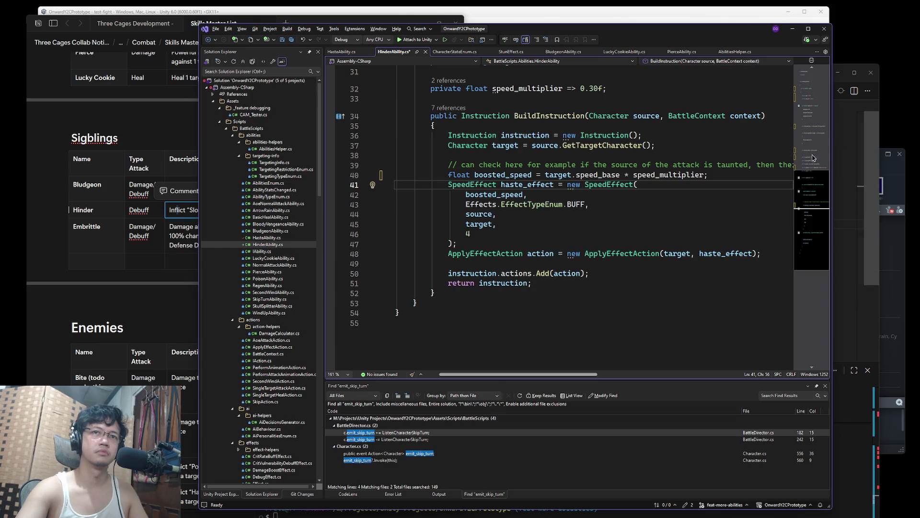
click(636, 196)
click(709, 177)
click(656, 215)
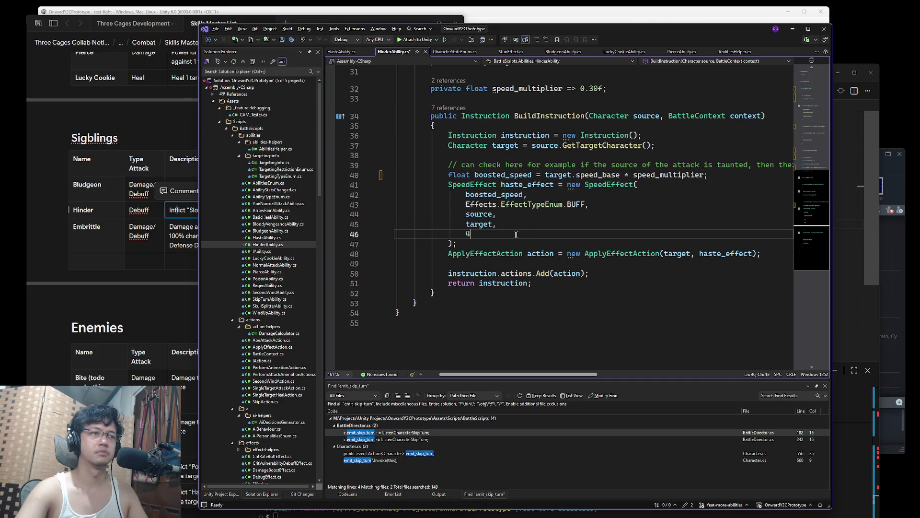
click(600, 210)
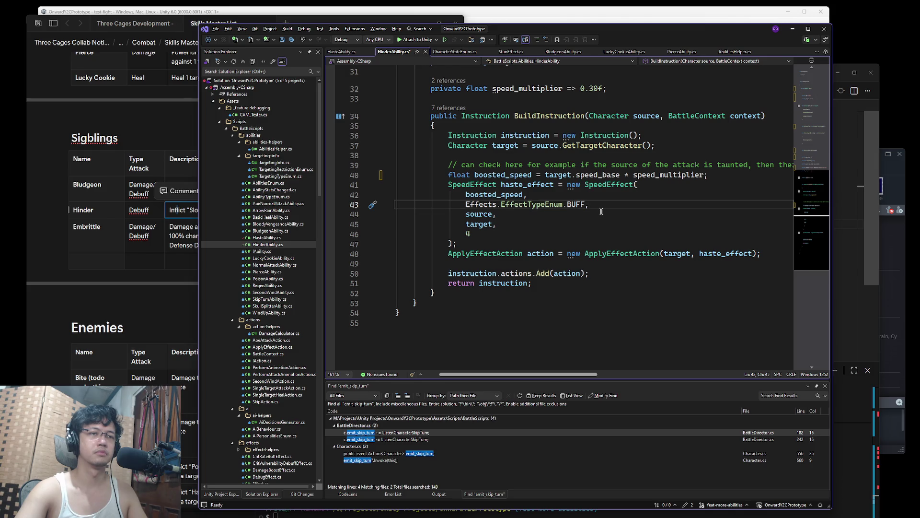
- Search HinderAbility.cs for other occurrences of BuildInstruction
scroll(624, 248, up, 3)
double_click(564, 206)
key(ctrl+f)
key(Return)
key(Escape)
- Check the Quick Info for the Effects.EffectTypeEnum.BUFF argument in the SpeedEffect call
click(615, 301)
key(Up)
key(Up)
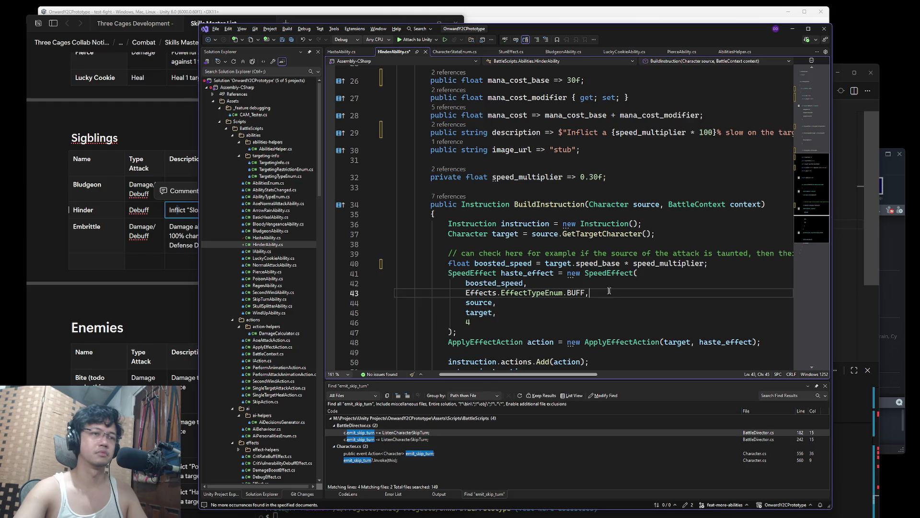
click(615, 296)
mouse_move(566, 295)
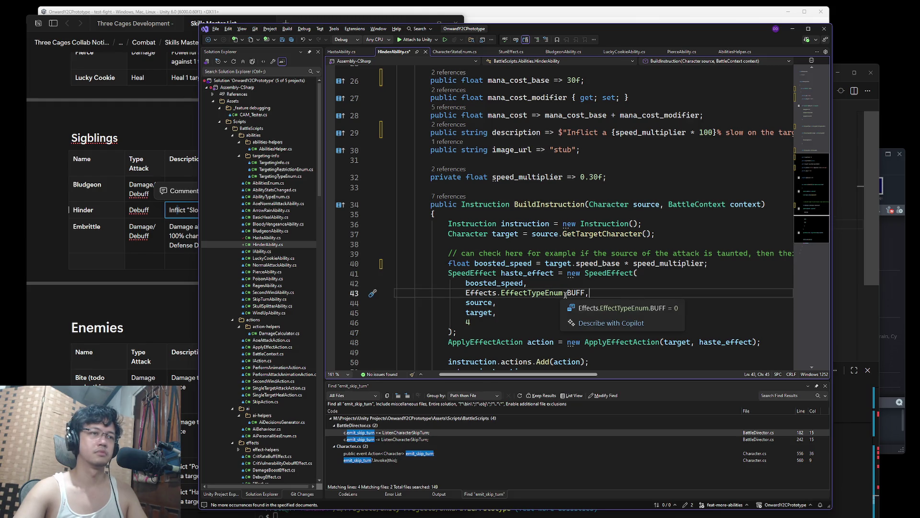
mouse_move(522, 275)
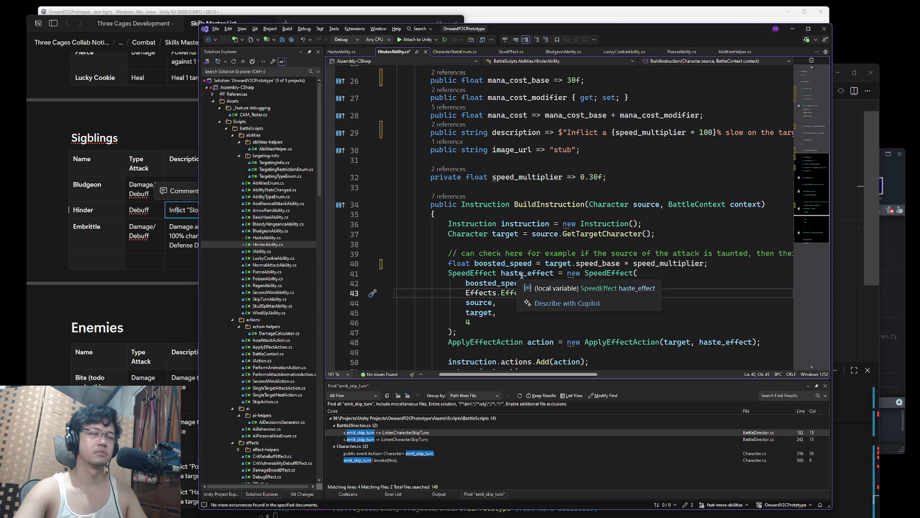
click(660, 227)
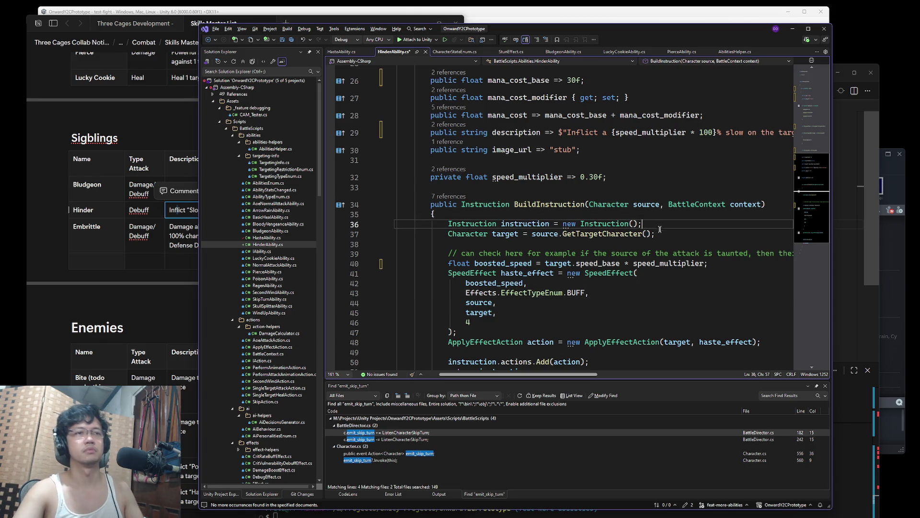
click(606, 291)
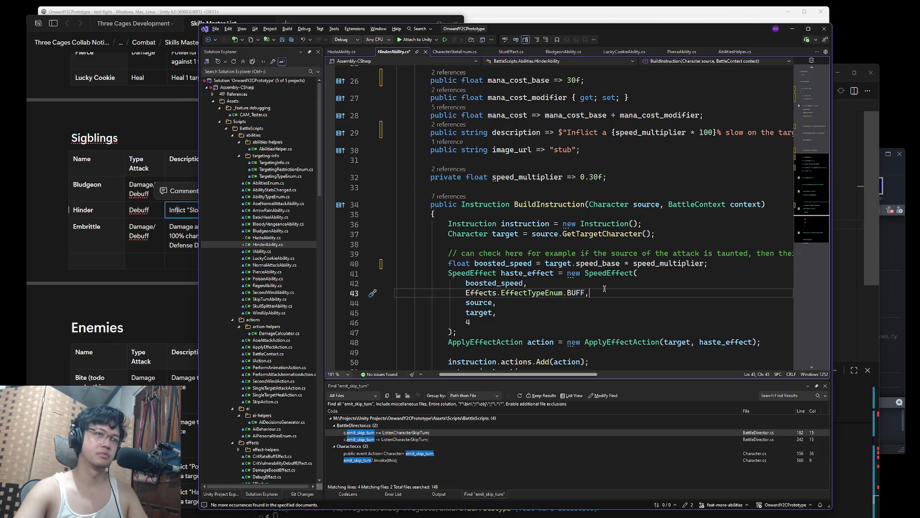
scroll(605, 289, up, 4)
scroll(580, 279, down, 3)
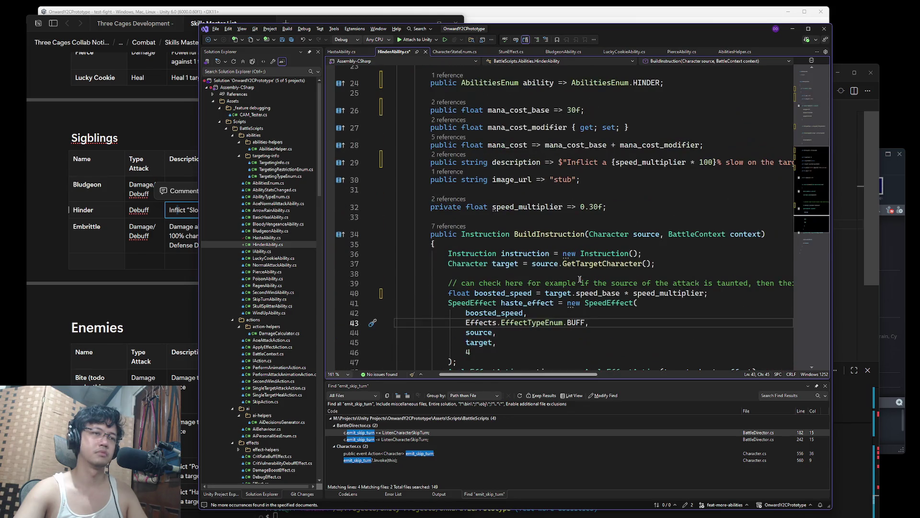
scroll(580, 279, down, 2)
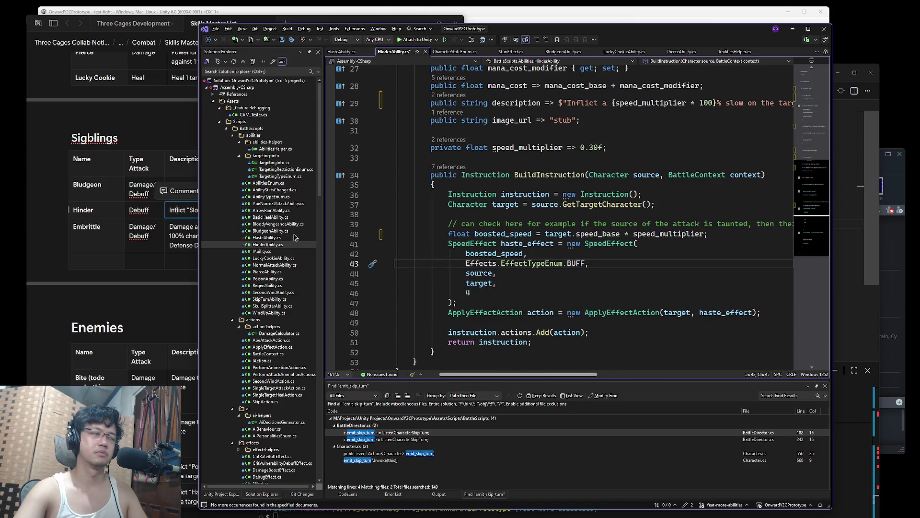